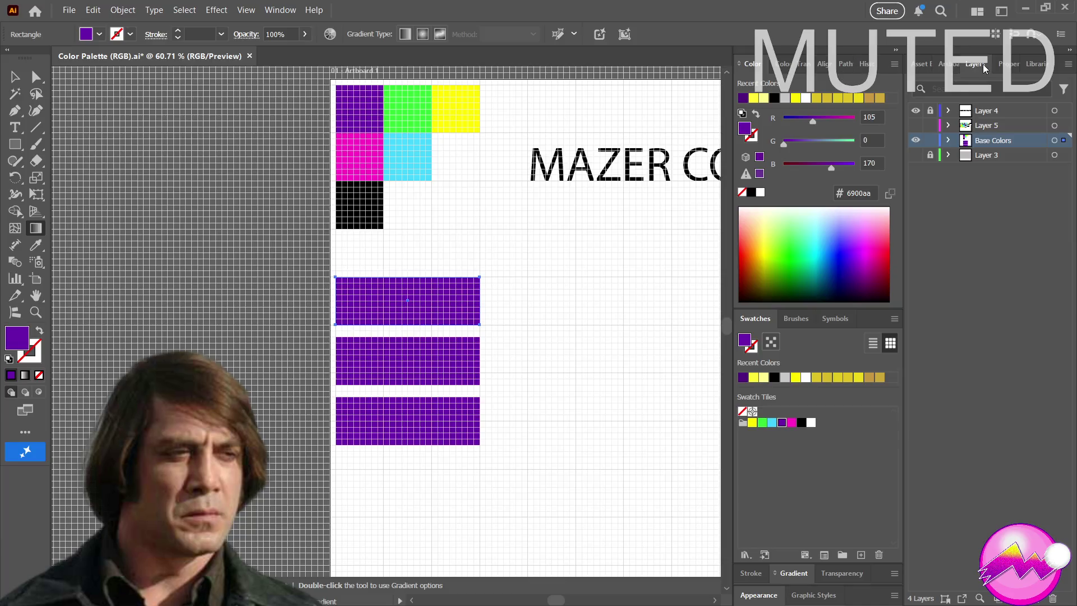
Give the top purple bar a 0° linear gradient ending in the green swatch colour, and hide the grid
{"action": "left_click", "coordinate": [784, 575]}
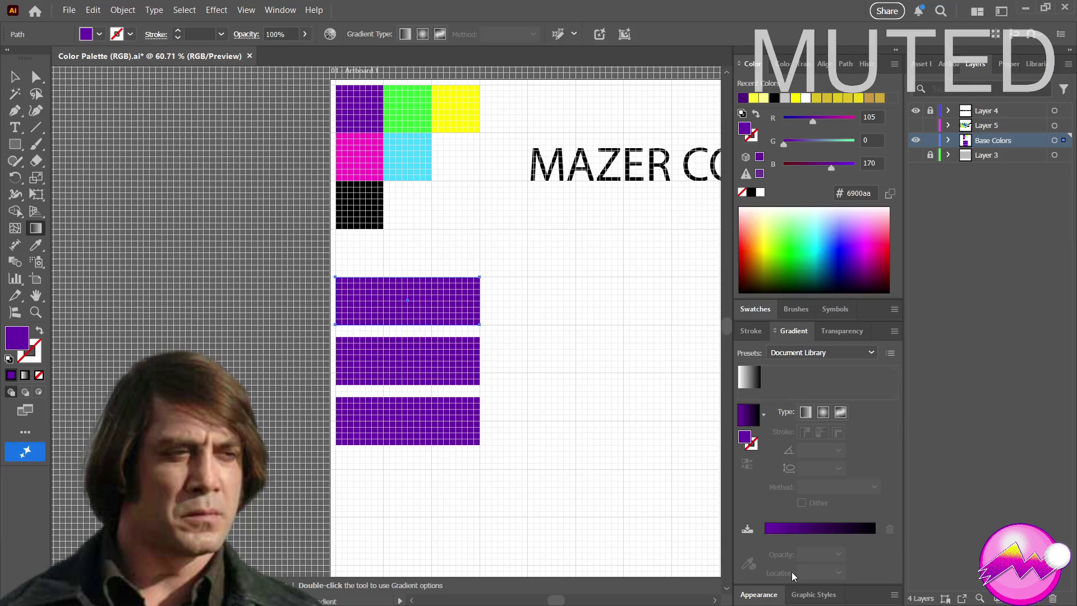
{"action": "left_click", "coordinate": [805, 413]}
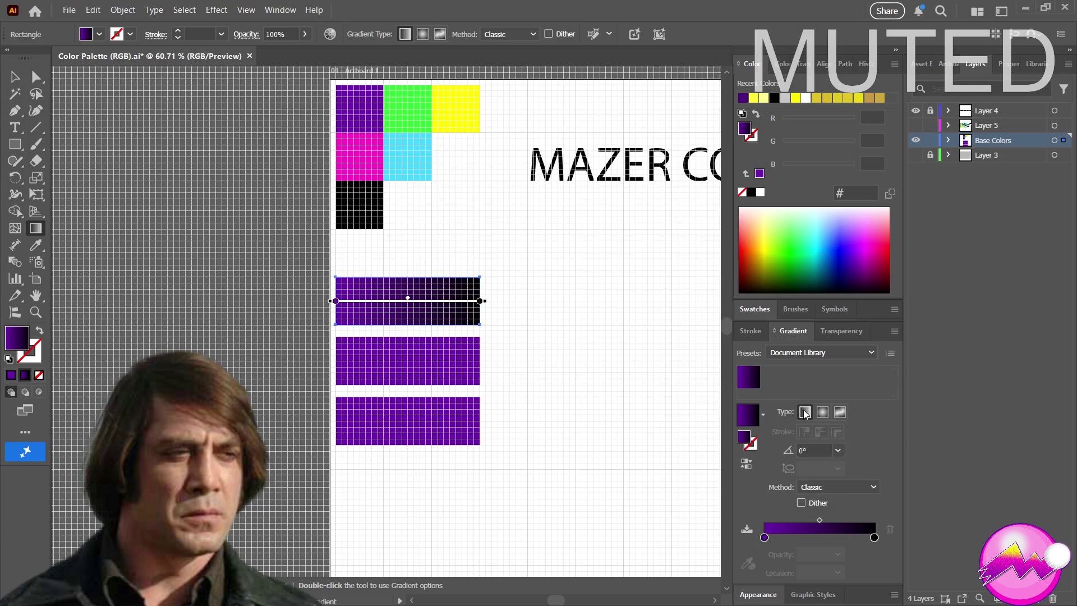
{"action": "left_click", "coordinate": [873, 538]}
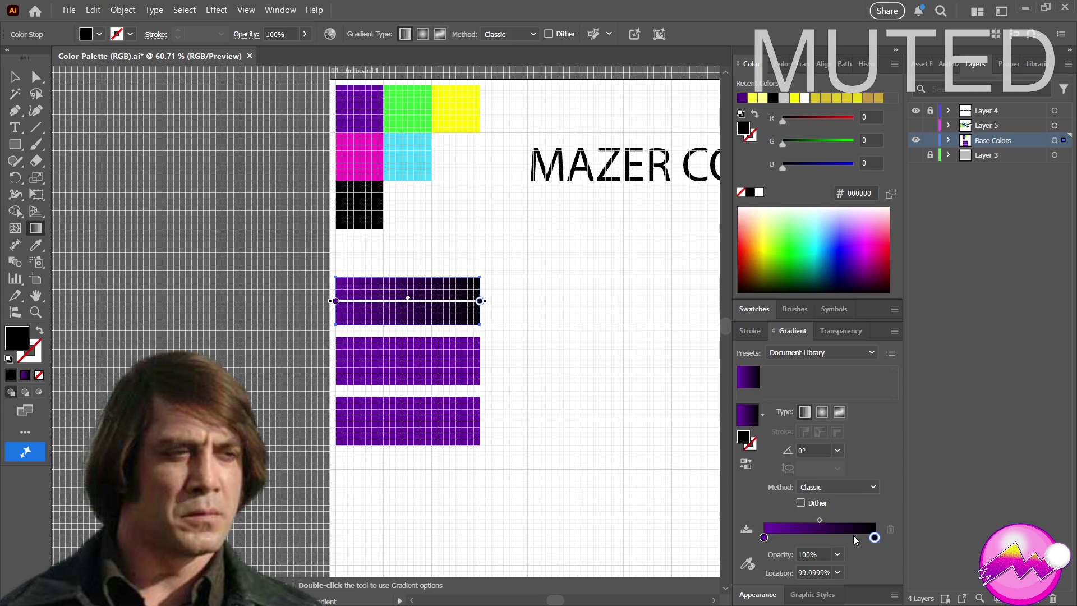
{"action": "key", "text": "ctrl+apostrophe"}
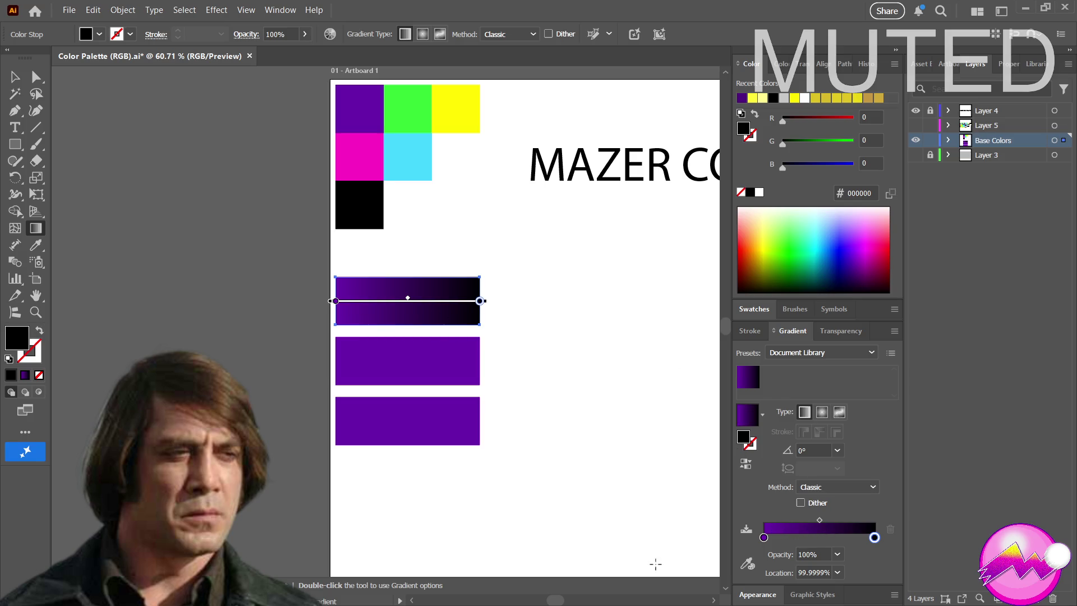
{"action": "left_click", "coordinate": [747, 563]}
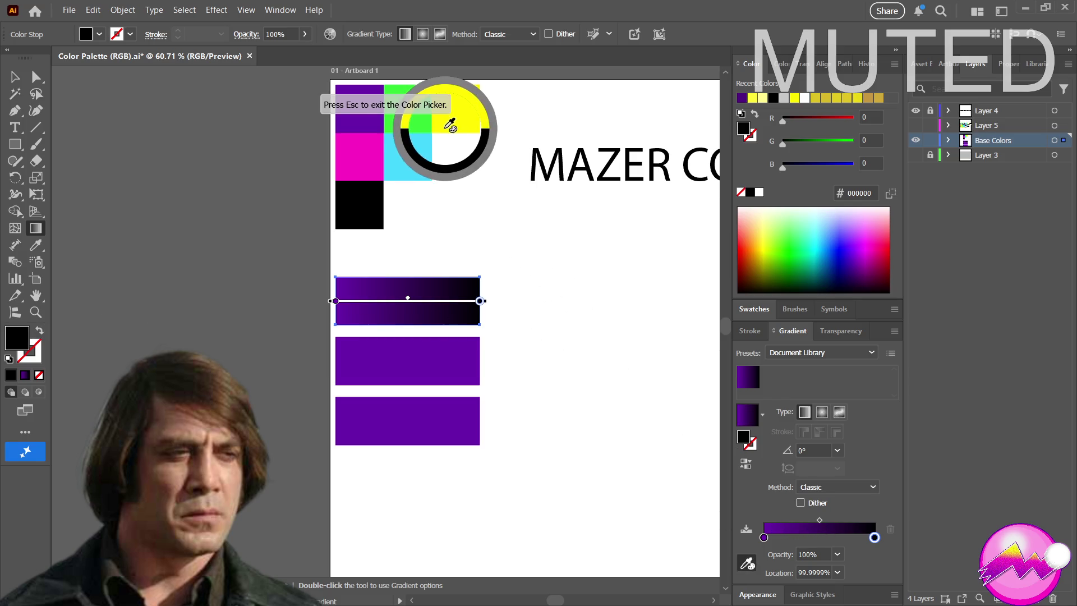
{"action": "left_click", "coordinate": [414, 119]}
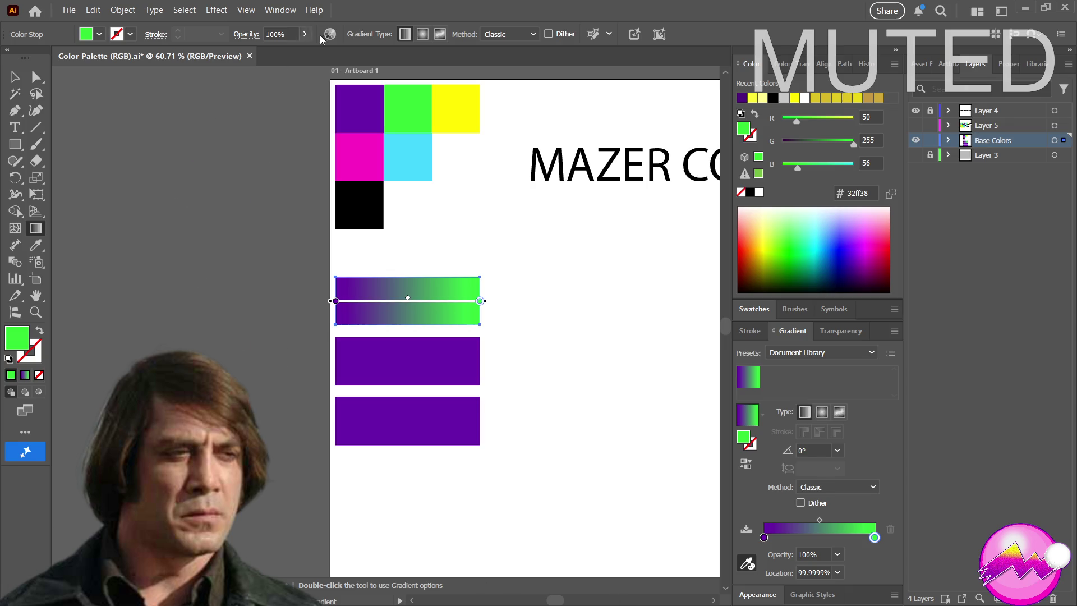
{"action": "key", "text": "a"}
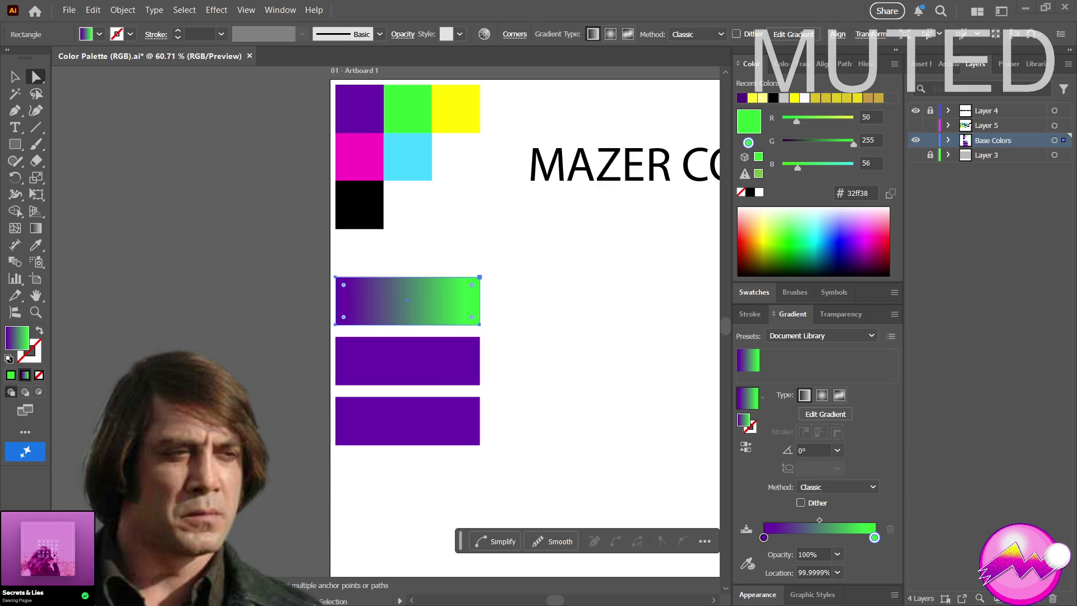
Delete both plain purple bars and Alt-drag a copy of the gradient bar directly below it
{"action": "left_click", "coordinate": [15, 77]}
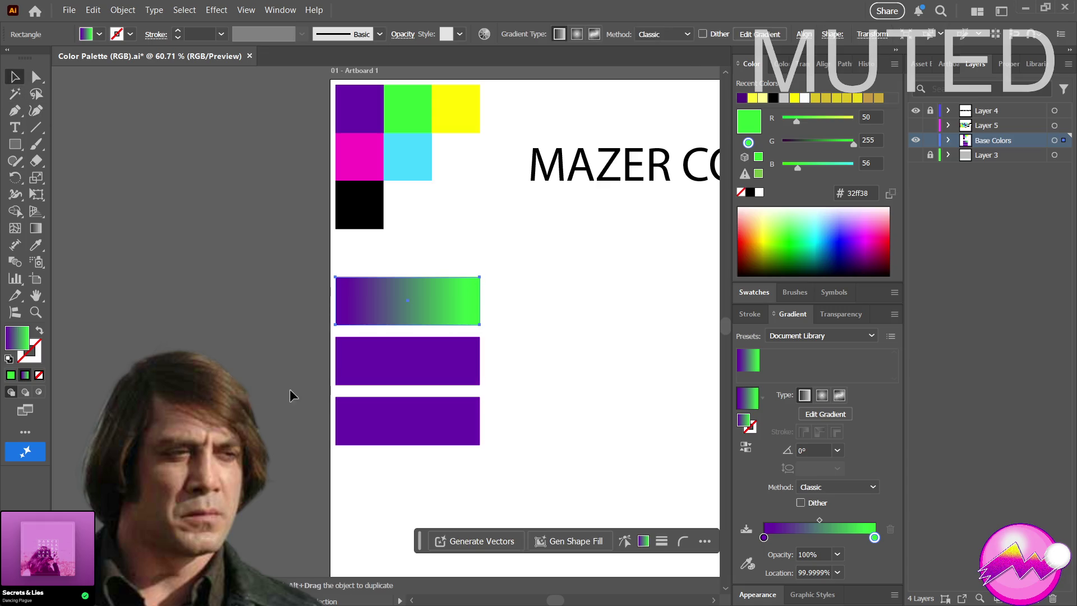
{"action": "left_click", "coordinate": [443, 364]}
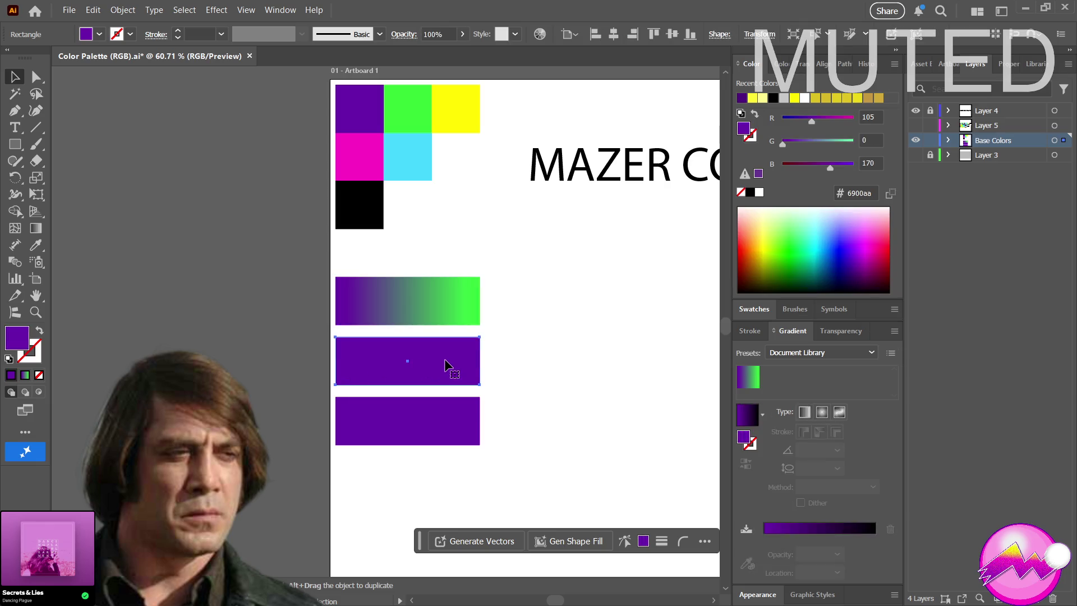
{"action": "left_click_drag", "start_coordinate": [255, 332], "coordinate": [591, 492]}
{"action": "key", "text": "Delete"}
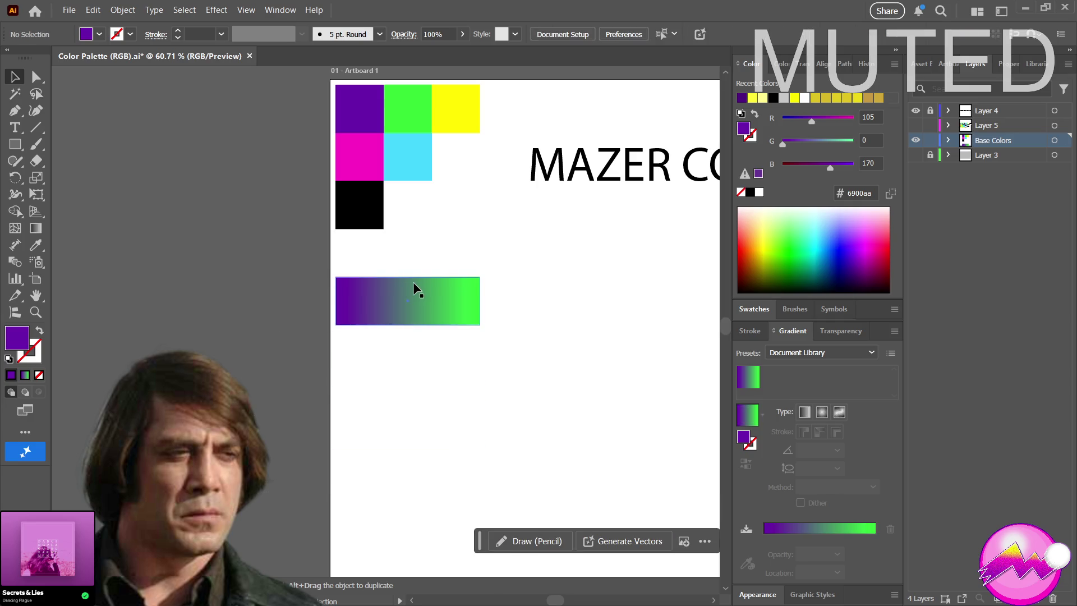
{"action": "left_click_drag", "start_coordinate": [405, 301], "coordinate": [412, 364], "text": "alt"}
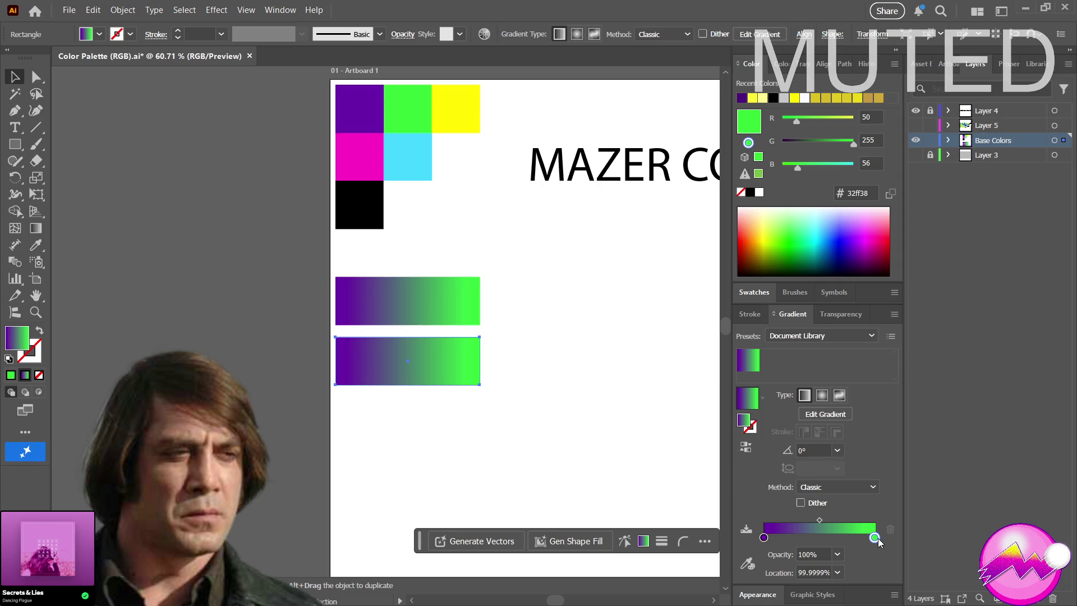
{"action": "left_click", "coordinate": [750, 565]}
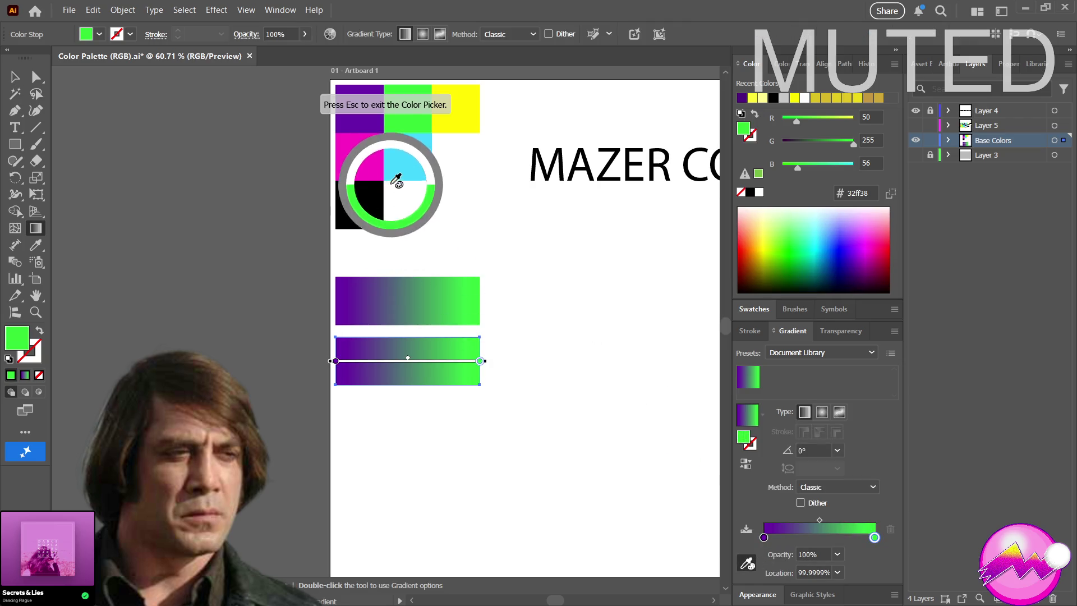
Change the second bar's gradient end stop to the magenta swatch
{"action": "left_click", "coordinate": [364, 156]}
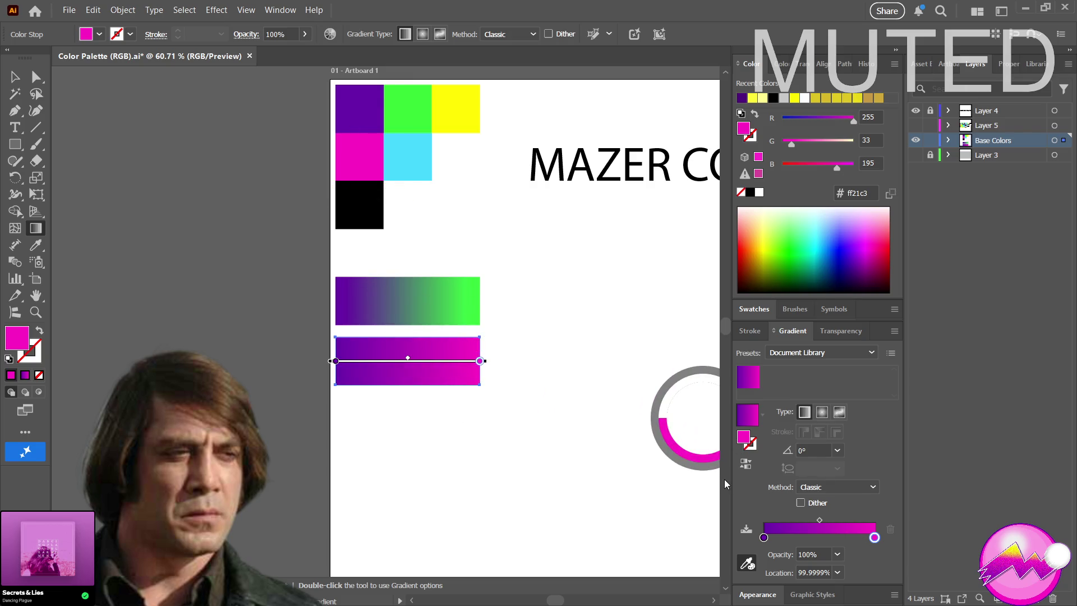
{"action": "key", "text": "Escape"}
{"action": "key", "text": "v"}
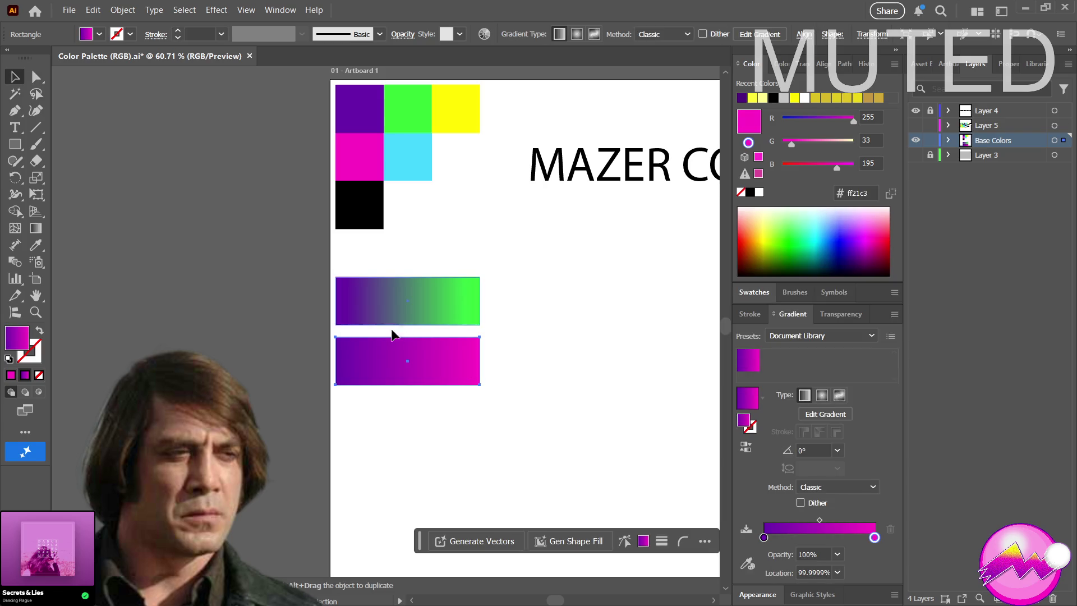
Duplicate the magenta bar below and set the copy's end stop to the yellow swatch
{"action": "left_click_drag", "start_coordinate": [379, 359], "coordinate": [379, 414], "text": "alt"}
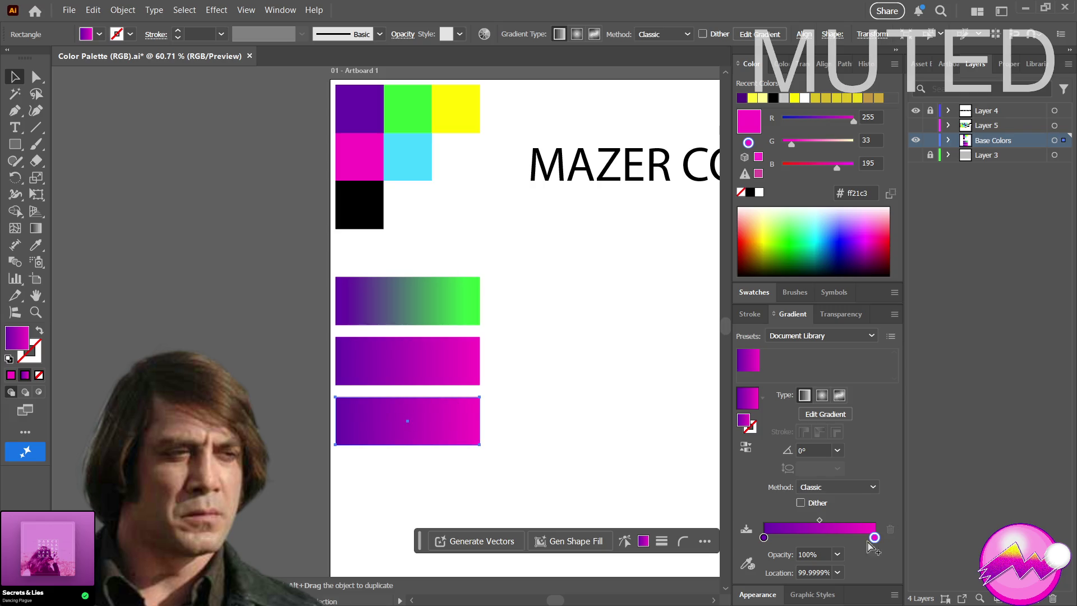
{"action": "left_click", "coordinate": [748, 563]}
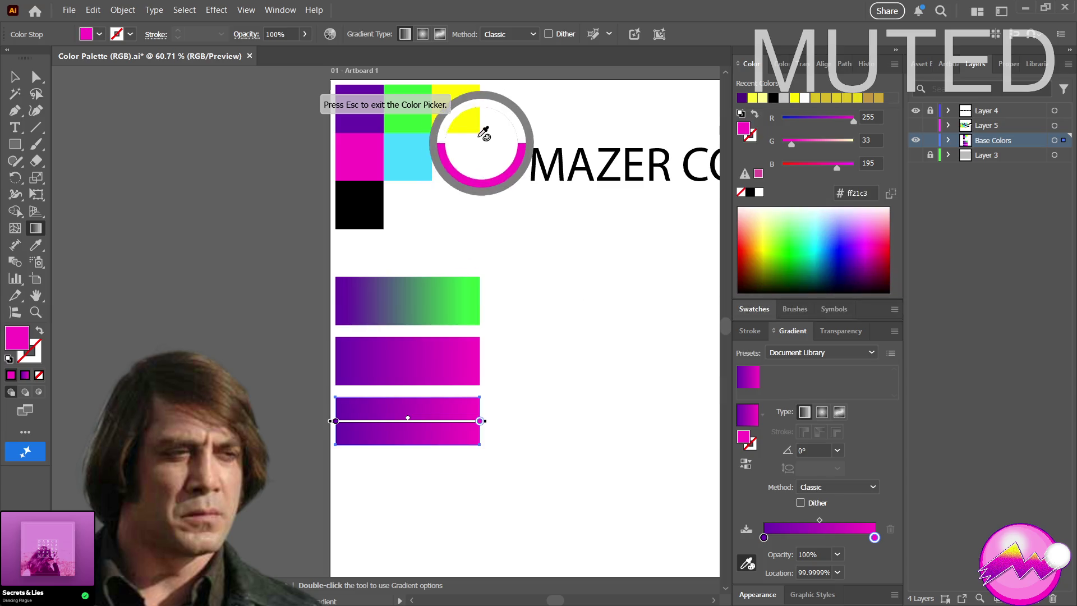
{"action": "left_click", "coordinate": [465, 107]}
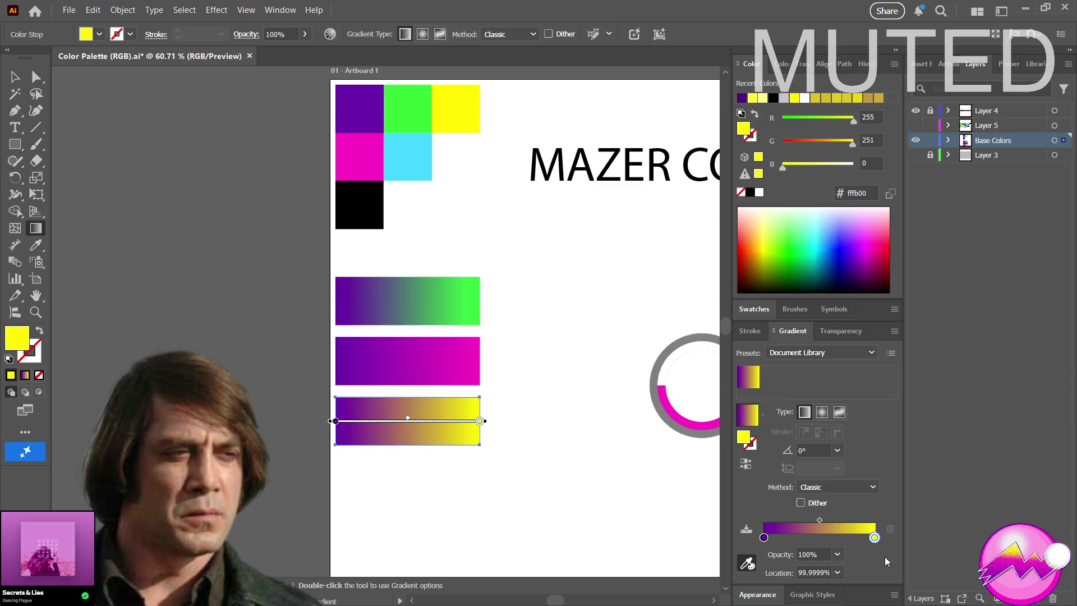
Pan the canvas and turn on Overprint Preview from the View menu
{"action": "key", "text": "a"}
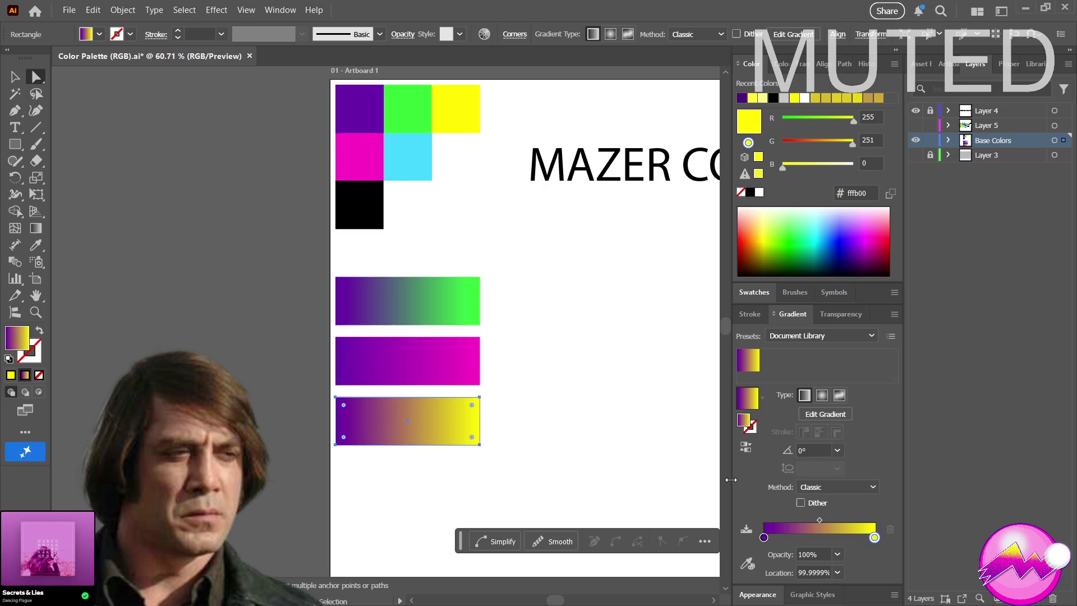
{"action": "scroll", "coordinate": [508, 428], "scroll_direction": "down", "scroll_amount": 1}
{"action": "mouse_move", "coordinate": [384, 413]}
{"action": "left_mouse_down"}
{"action": "mouse_move", "coordinate": [327, 415]}
{"action": "mouse_move", "coordinate": [241, 451]}
{"action": "left_mouse_up"}
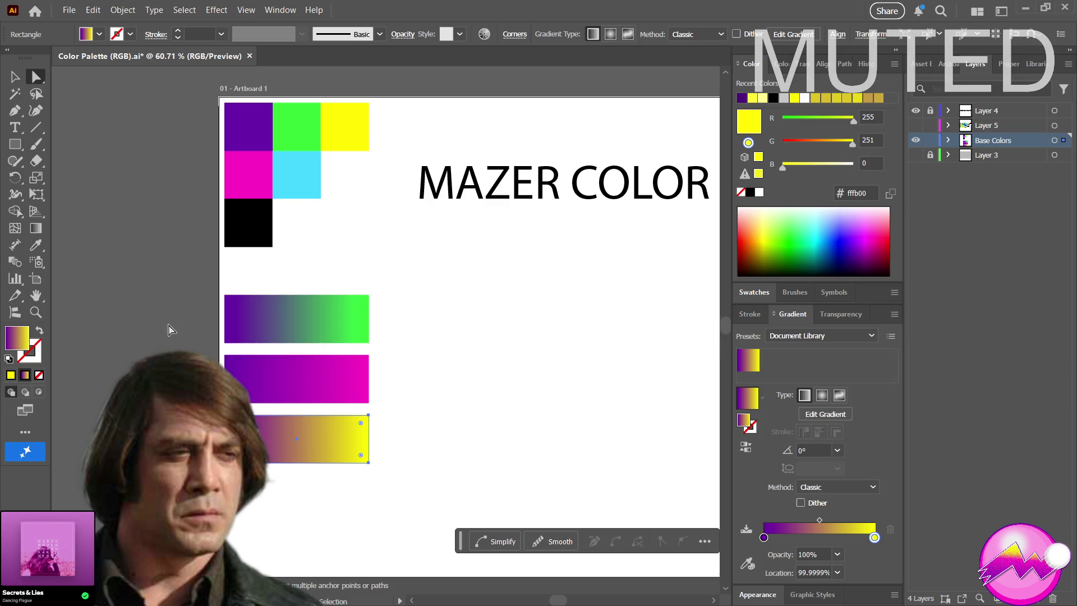
{"action": "key", "text": "alt"}
{"action": "key", "text": "v"}
{"action": "key", "text": "v"}
{"action": "key", "text": "ctrl+alt+shift+y"}
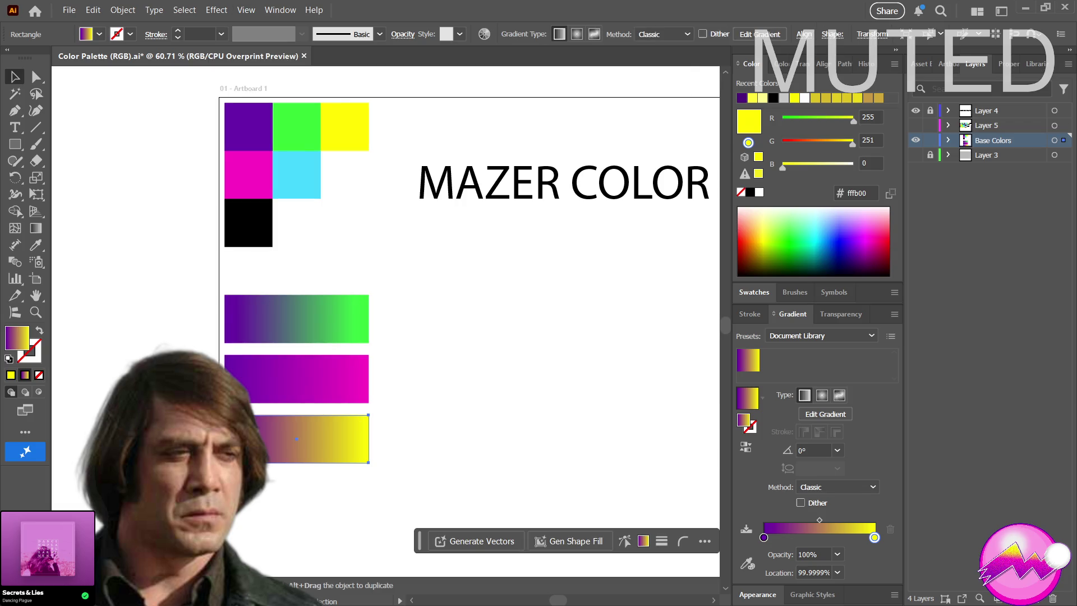
Try ff21c3 on the third bar's end stop, then undo to keep yellow
{"action": "type", "text": "ff21c3"}
{"action": "key", "text": "Return"}
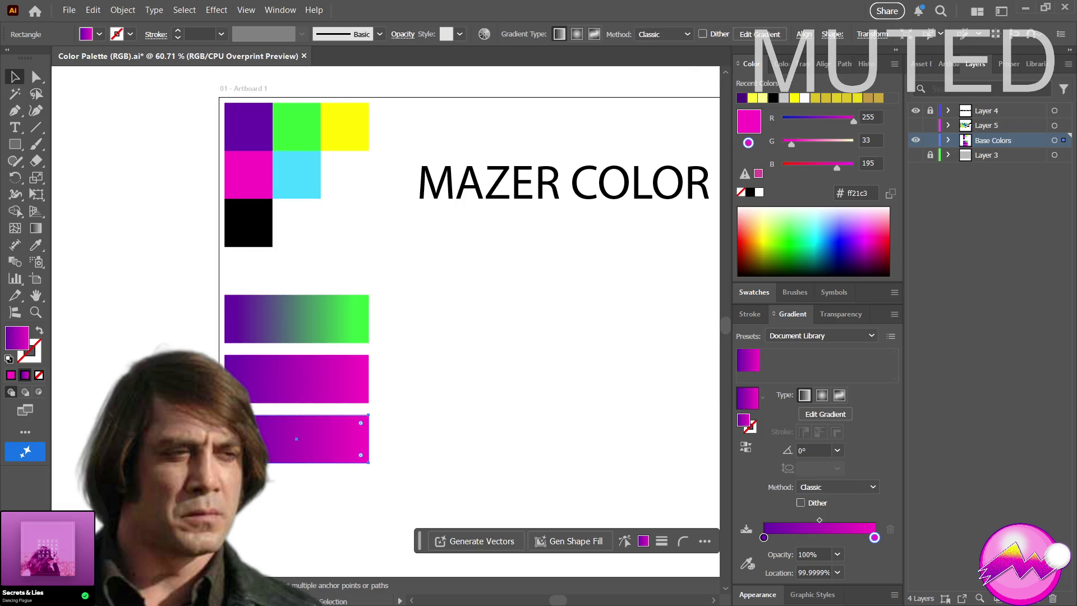
{"action": "key", "text": "ctrl+z"}
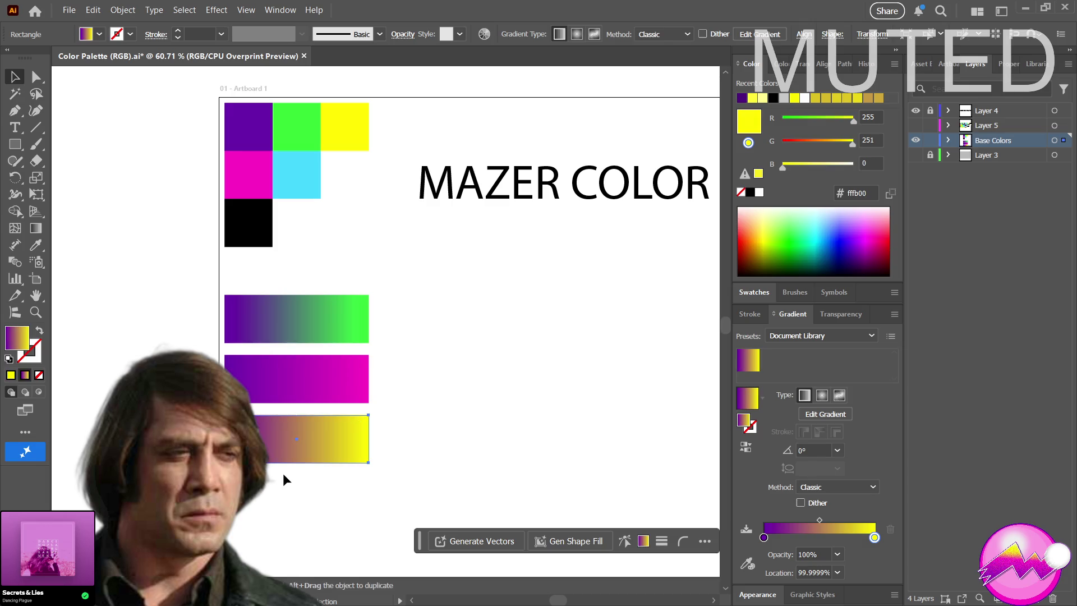
{"action": "key", "text": "z"}
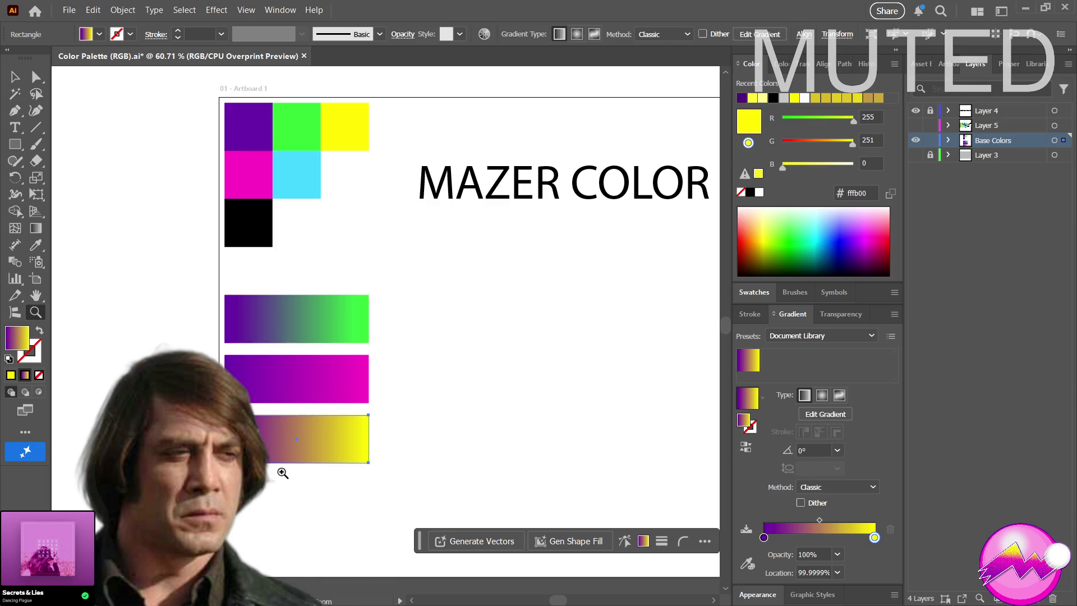
{"action": "left_click_drag", "start_coordinate": [280, 470], "coordinate": [338, 429]}
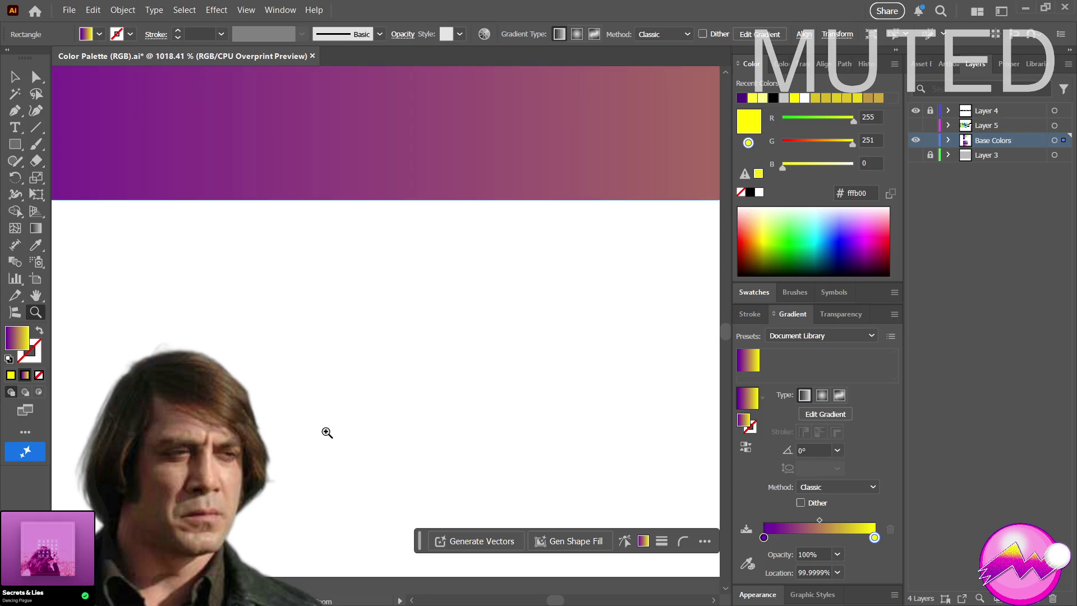
{"action": "mouse_move", "coordinate": [464, 244]}
{"action": "left_mouse_down"}
{"action": "mouse_move", "coordinate": [344, 244]}
{"action": "mouse_move", "coordinate": [328, 312]}
{"action": "left_mouse_up"}
{"action": "left_click_drag", "start_coordinate": [502, 252], "coordinate": [200, 272]}
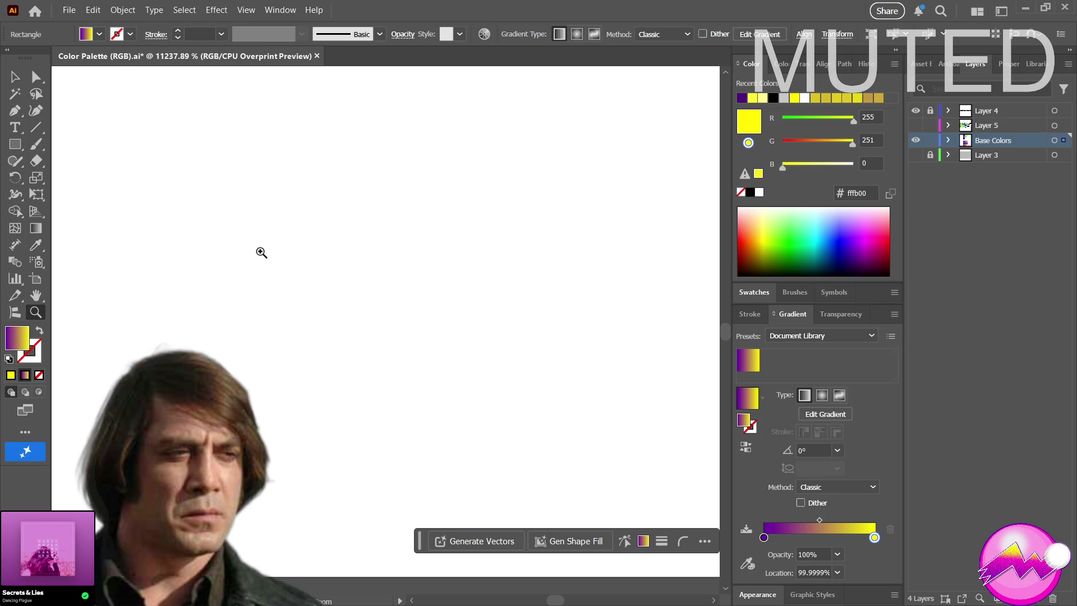
{"action": "left_click_drag", "start_coordinate": [413, 274], "coordinate": [328, 280]}
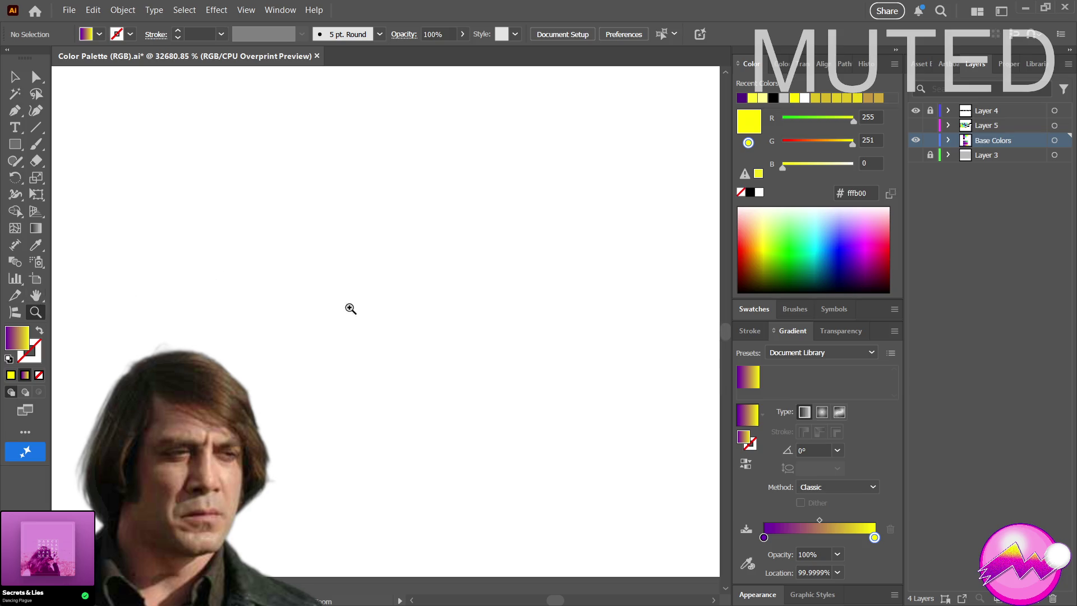
{"action": "key", "text": "p"}
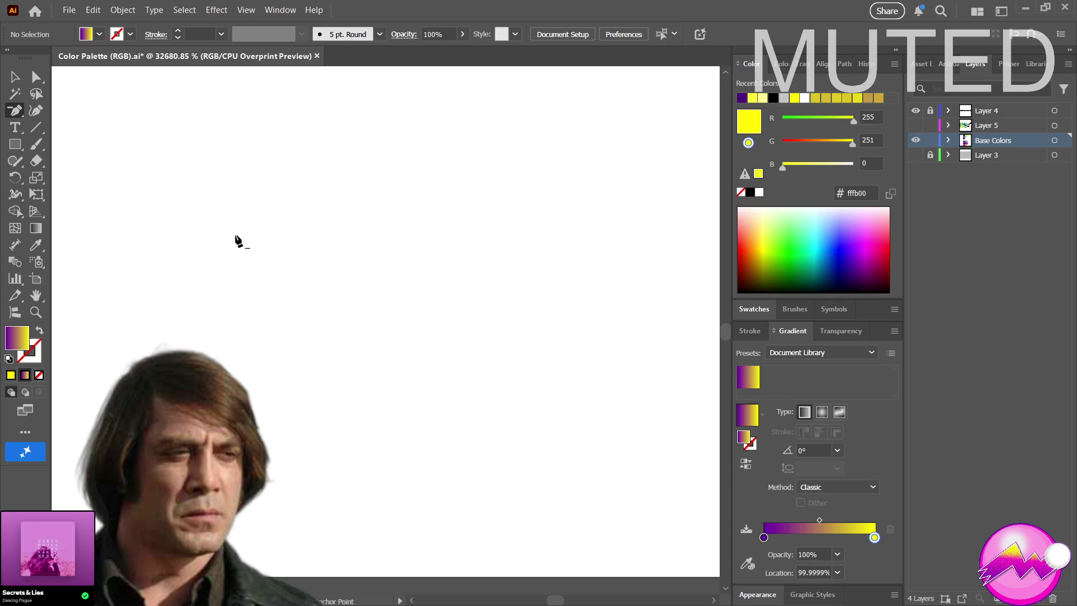
{"action": "left_click", "coordinate": [36, 312]}
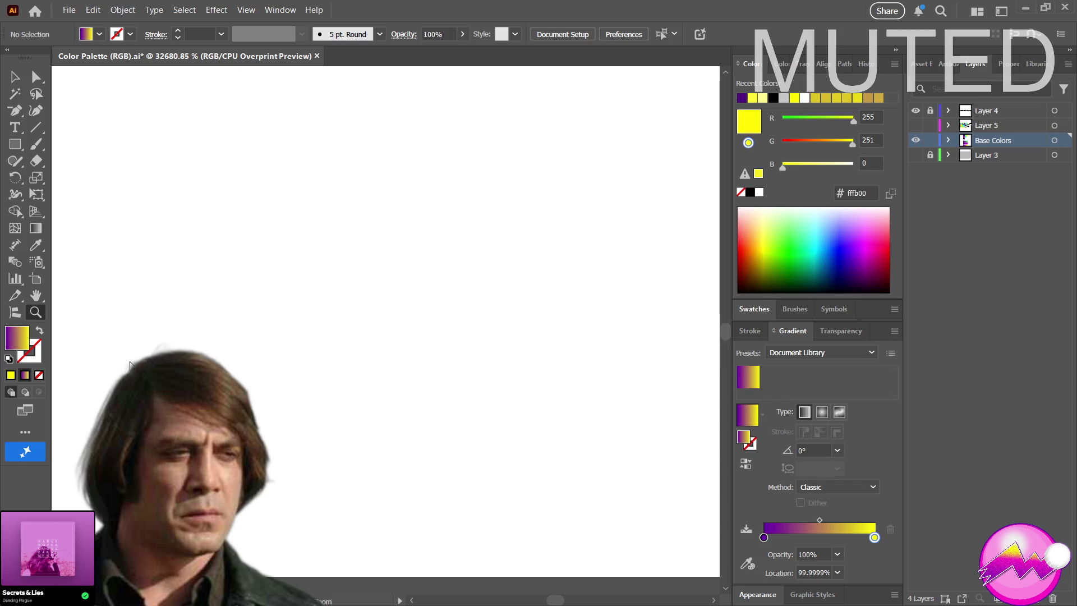
{"action": "left_click_drag", "start_coordinate": [178, 258], "coordinate": [116, 309]}
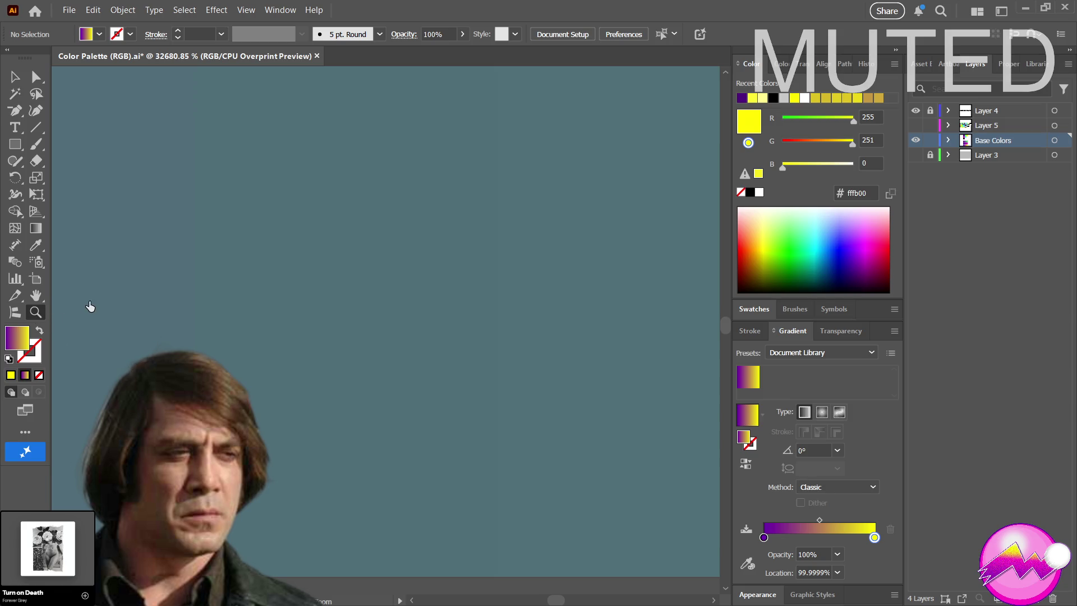
{"action": "double_click", "coordinate": [40, 313]}
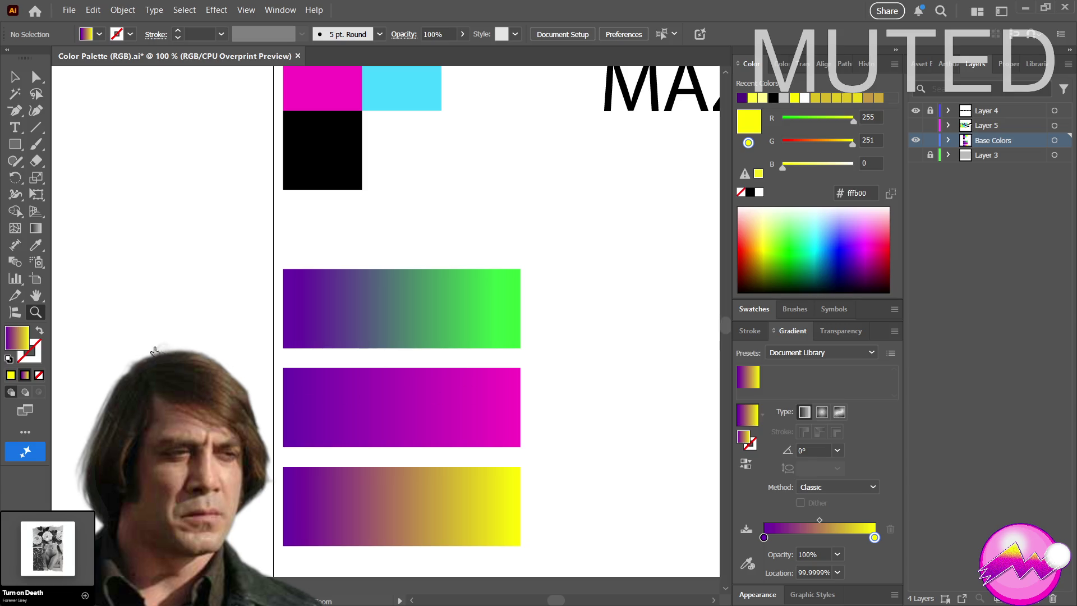
{"action": "scroll", "coordinate": [118, 333], "scroll_direction": "right", "scroll_amount": 5}
{"action": "left_click", "coordinate": [118, 334], "text": "alt"}
{"action": "left_click", "coordinate": [119, 332]}
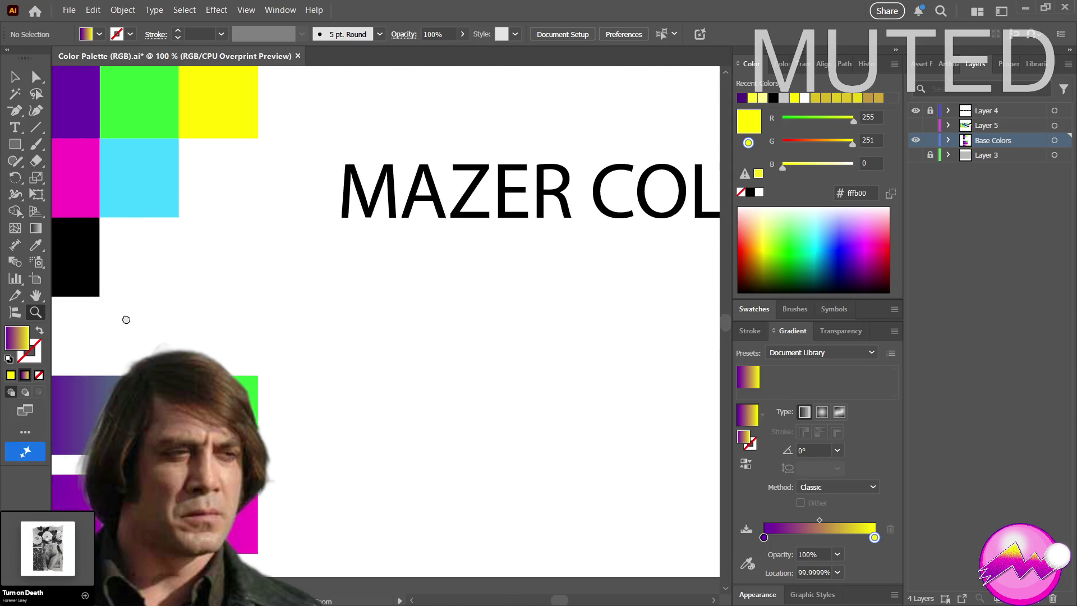
{"action": "scroll", "coordinate": [118, 329], "scroll_direction": "down", "scroll_amount": 3}
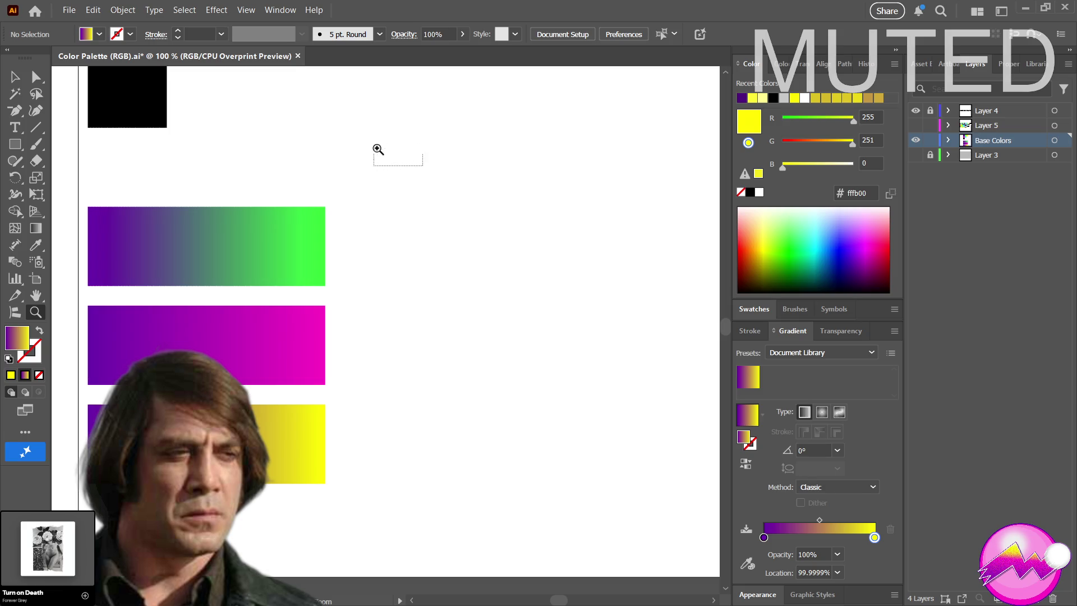
{"action": "left_click_drag", "start_coordinate": [424, 167], "coordinate": [552, 137]}
{"action": "left_click_drag", "start_coordinate": [54, 163], "coordinate": [349, 356]}
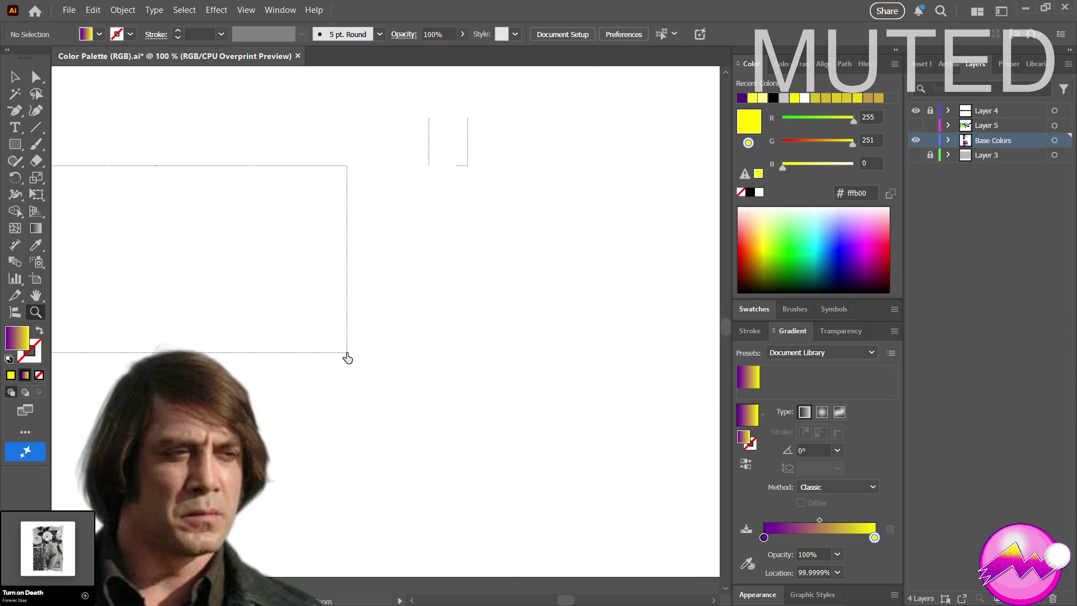
{"action": "left_click_drag", "start_coordinate": [63, 298], "coordinate": [91, 300]}
{"action": "scroll", "coordinate": [98, 359], "scroll_direction": "down", "scroll_amount": 6}
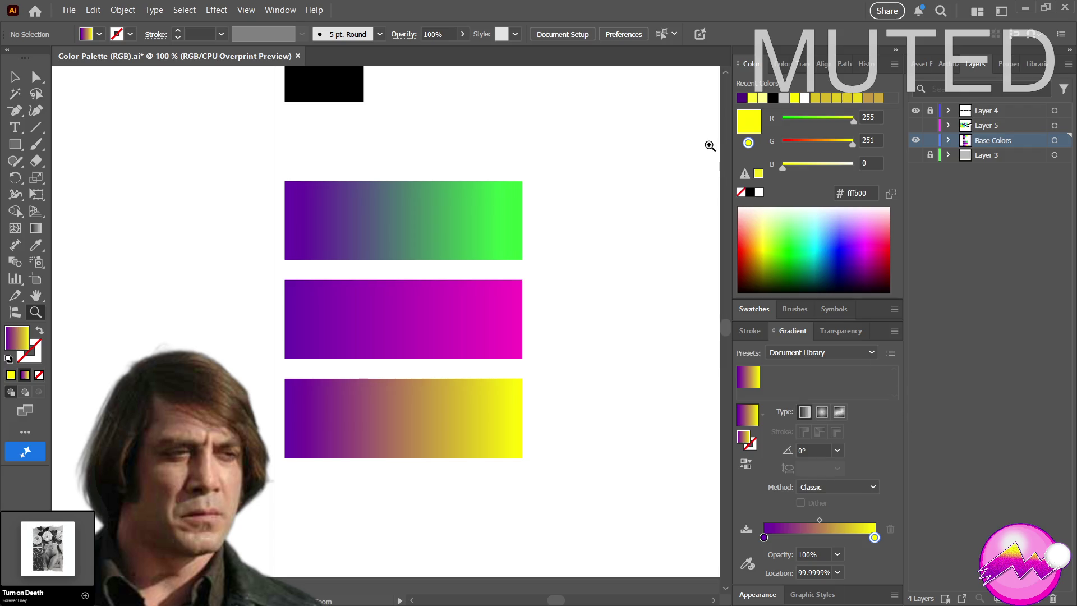
{"action": "left_click_drag", "start_coordinate": [583, 185], "coordinate": [612, 201]}
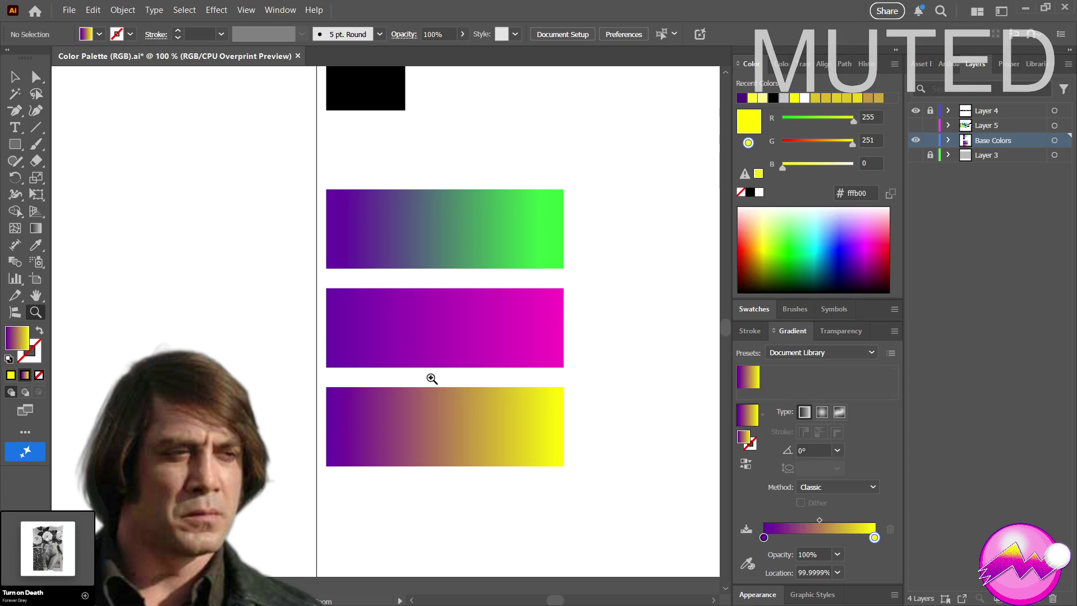
{"action": "mouse_move", "coordinate": [445, 279]}
{"action": "left_mouse_down"}
{"action": "mouse_move", "coordinate": [426, 407]}
{"action": "mouse_move", "coordinate": [427, 153]}
{"action": "left_mouse_up"}
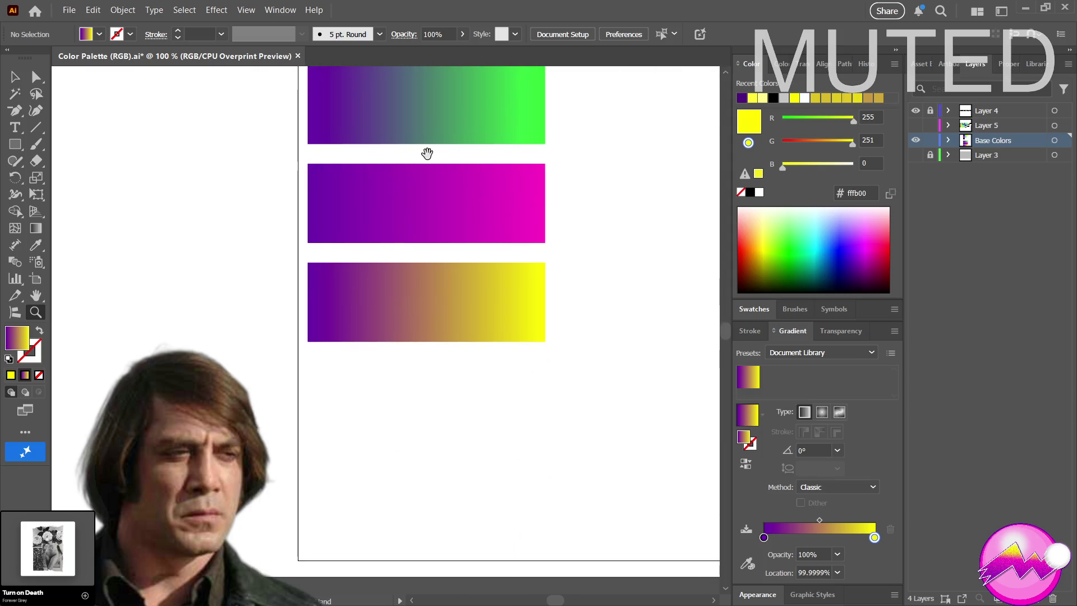
Alt-drag a copy of the purple-to-yellow bar directly below the original as a fourth bar
{"action": "left_click_drag", "start_coordinate": [402, 305], "coordinate": [385, 180]}
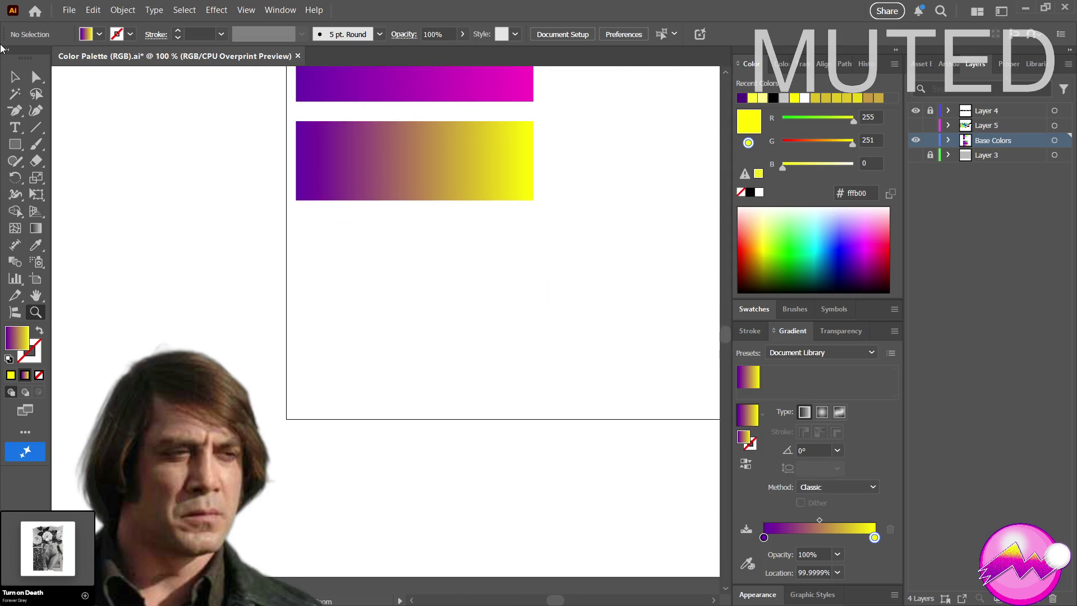
{"action": "left_click", "coordinate": [16, 77]}
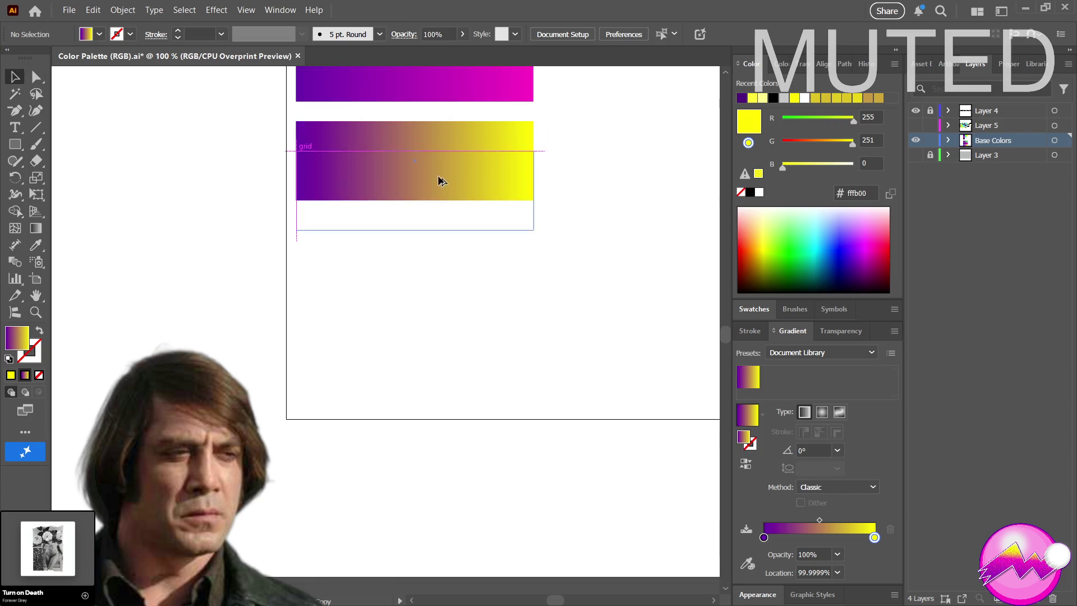
{"action": "left_click_drag", "start_coordinate": [440, 179], "coordinate": [433, 251]}
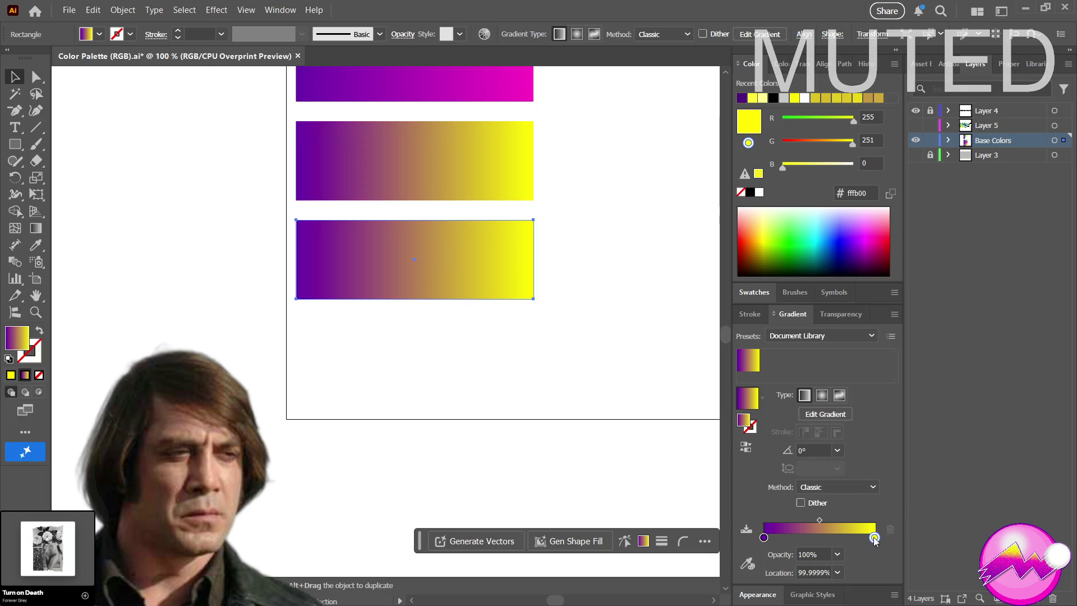
Cancel the started colour sampling and zoom in on the canvas
{"action": "left_click", "coordinate": [749, 564]}
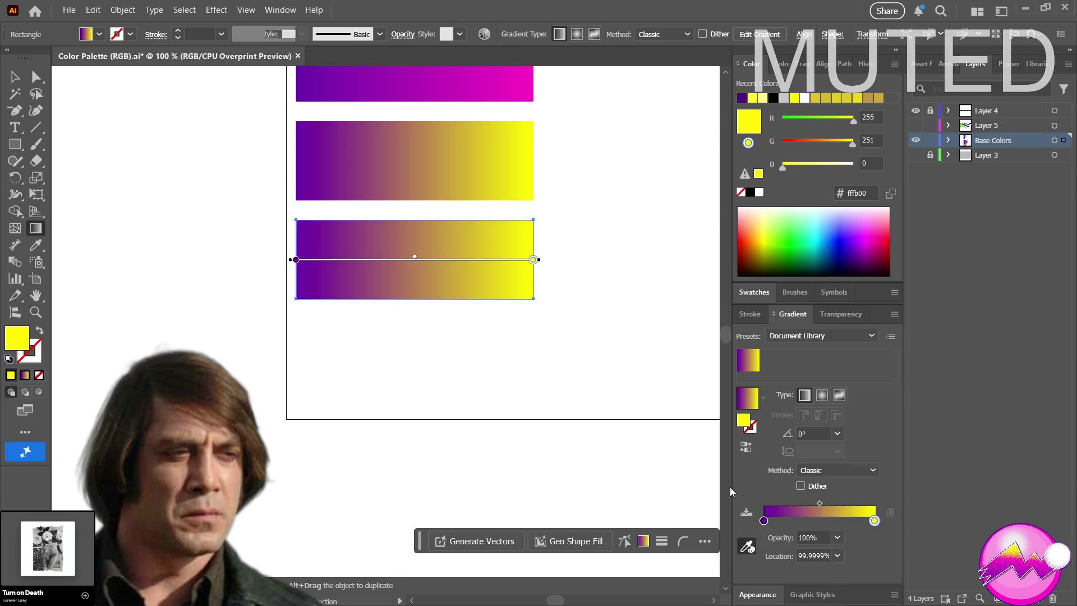
{"action": "scroll", "coordinate": [605, 205], "scroll_direction": "up", "scroll_amount": 3}
{"action": "scroll", "coordinate": [605, 205], "scroll_direction": "up", "scroll_amount": 3}
{"action": "scroll", "coordinate": [605, 205], "scroll_direction": "up", "scroll_amount": 1}
{"action": "key", "text": "Escape"}
{"action": "left_click_drag", "start_coordinate": [606, 205], "coordinate": [638, 176]}
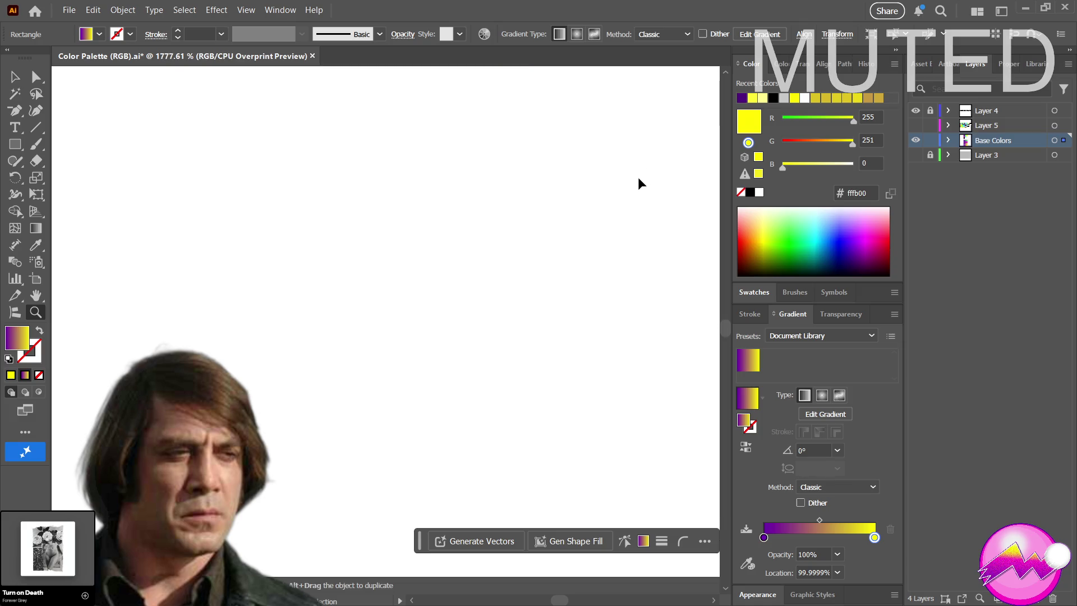
Zoom out and pan until the title, swatches and four gradient bars are all visible
{"action": "key", "text": "ctrl+shift+a"}
{"action": "left_click", "coordinate": [641, 174], "text": "alt"}
{"action": "scroll", "coordinate": [636, 163], "scroll_direction": "down", "scroll_amount": 9}
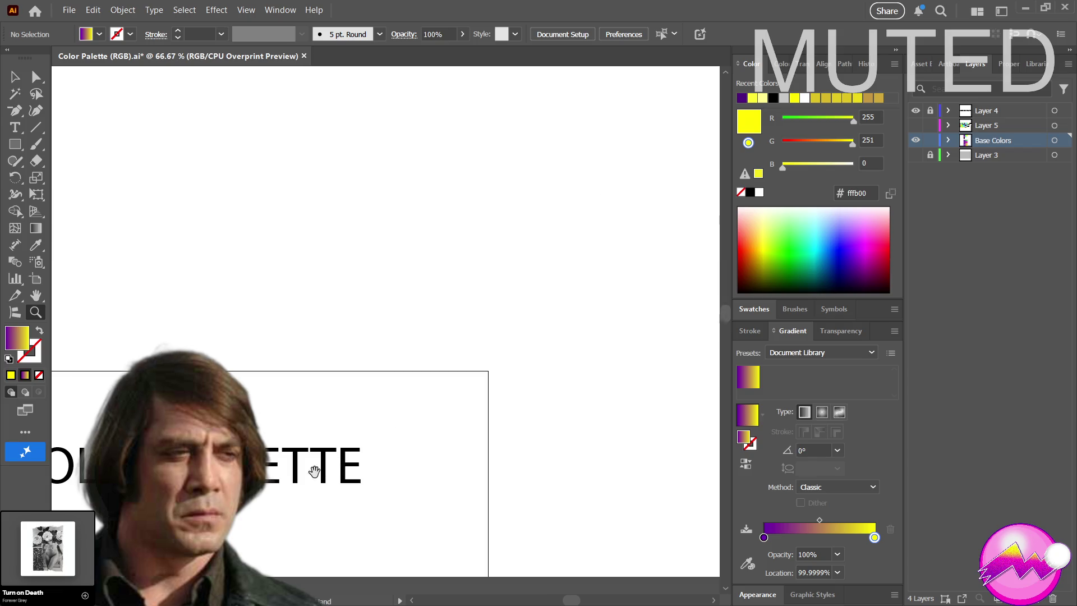
{"action": "left_click_drag", "start_coordinate": [313, 470], "coordinate": [659, 126]}
{"action": "scroll", "coordinate": [375, 296], "scroll_direction": "down", "scroll_amount": 2}
{"action": "scroll", "coordinate": [375, 296], "scroll_direction": "down", "scroll_amount": 1}
{"action": "scroll", "coordinate": [315, 298], "scroll_direction": "down", "scroll_amount": 1}
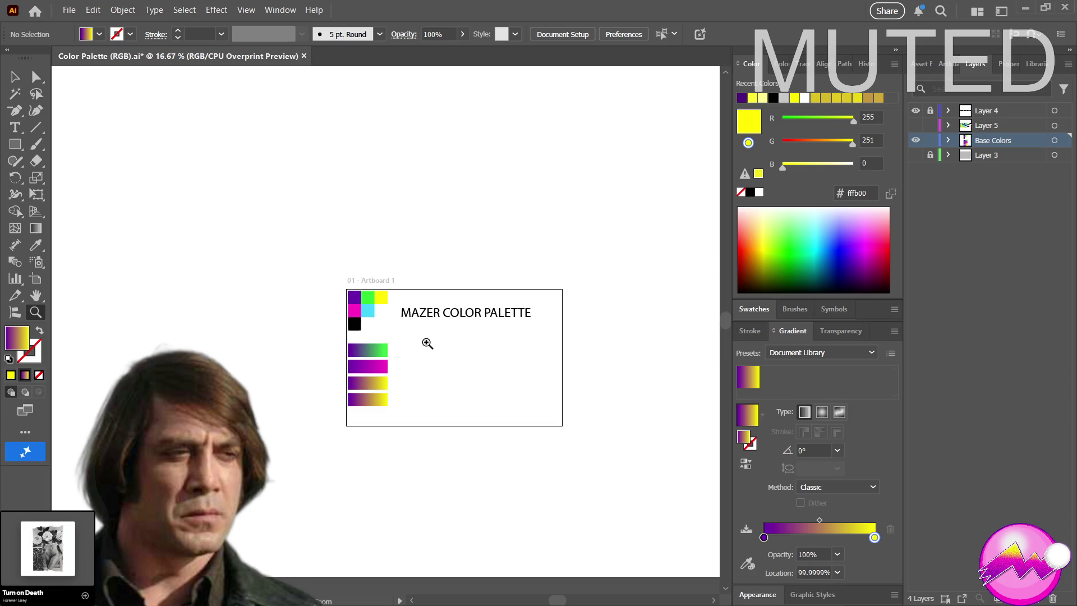
{"action": "scroll", "coordinate": [442, 334], "scroll_direction": "up", "scroll_amount": 1}
{"action": "mouse_move", "coordinate": [422, 337]}
{"action": "left_mouse_down"}
{"action": "mouse_move", "coordinate": [481, 344]}
{"action": "mouse_move", "coordinate": [457, 289]}
{"action": "mouse_move", "coordinate": [510, 212]}
{"action": "mouse_move", "coordinate": [409, 157]}
{"action": "left_mouse_up"}
{"action": "scroll", "coordinate": [422, 344], "scroll_direction": "up", "scroll_amount": 1}
{"action": "scroll", "coordinate": [435, 276], "scroll_direction": "up", "scroll_amount": 1}
{"action": "scroll", "coordinate": [478, 227], "scroll_direction": "down", "scroll_amount": 1}
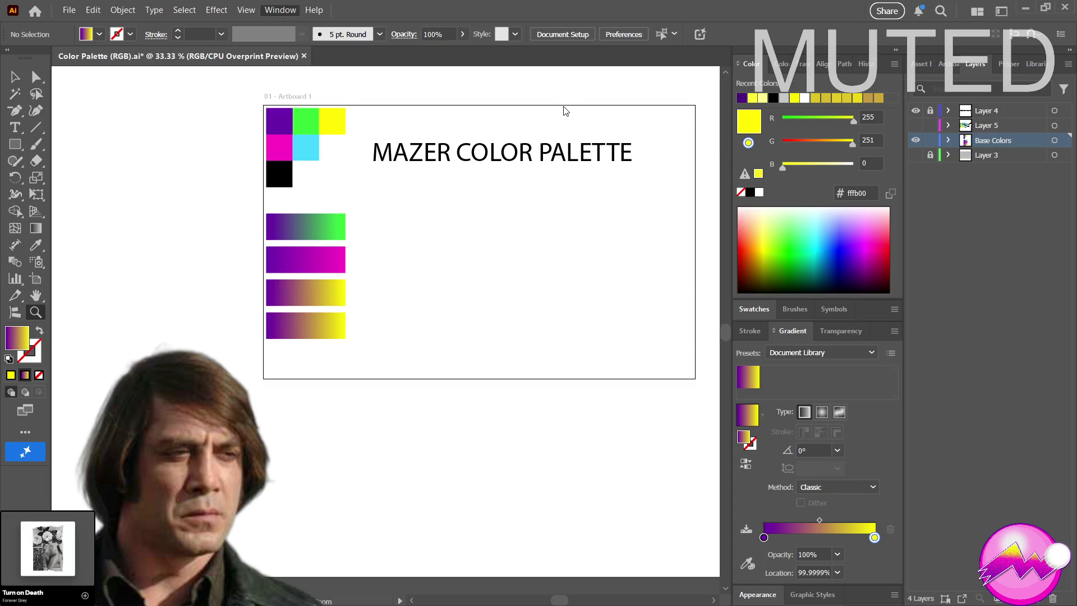
Zoom in on parts of the artboard with Zoom tool marquees
{"action": "mouse_move", "coordinate": [452, 243]}
{"action": "left_mouse_down"}
{"action": "mouse_move", "coordinate": [373, 262]}
{"action": "mouse_move", "coordinate": [436, 177]}
{"action": "left_mouse_up"}
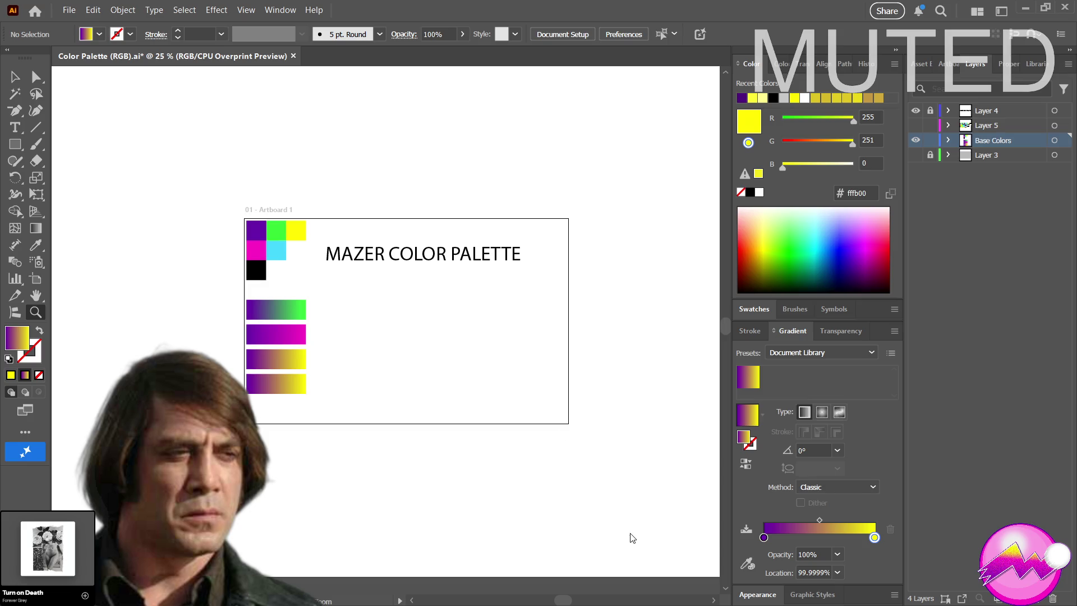
{"action": "left_click_drag", "start_coordinate": [335, 153], "coordinate": [296, 169]}
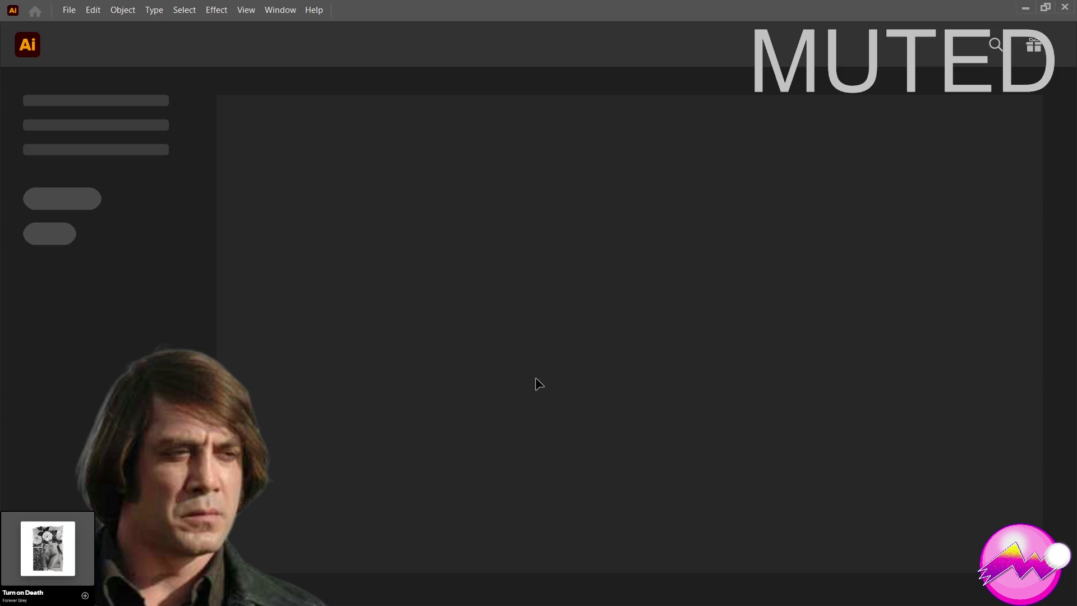
Scroll the Home screen's Recent list and open Color Palette (RGB).ai
{"action": "scroll", "coordinate": [733, 314], "scroll_direction": "down", "scroll_amount": 3}
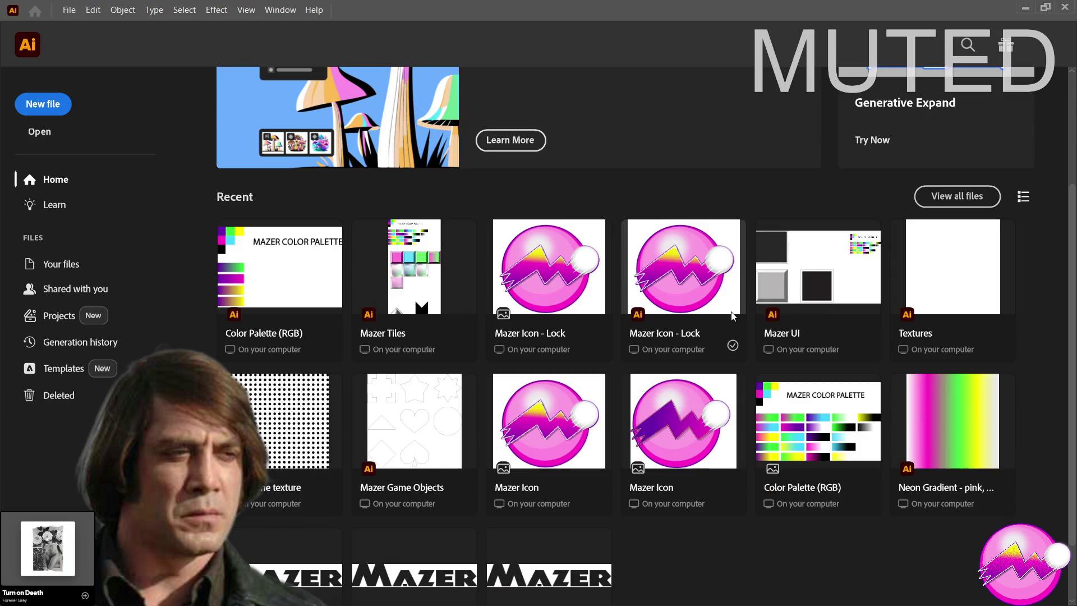
{"action": "scroll", "coordinate": [732, 315], "scroll_direction": "down", "scroll_amount": 1}
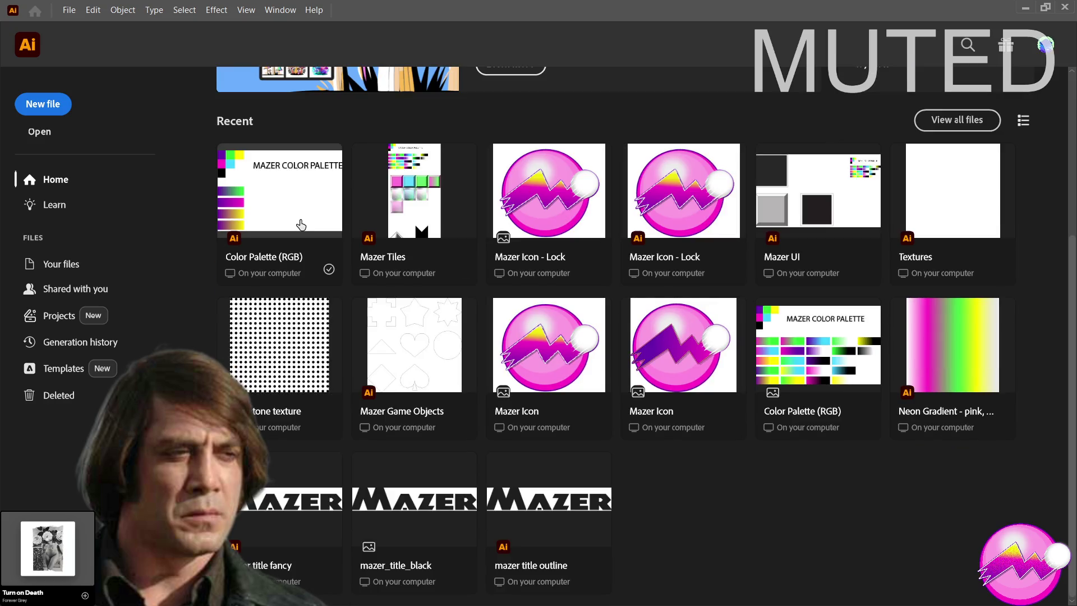
{"action": "left_click", "coordinate": [282, 265]}
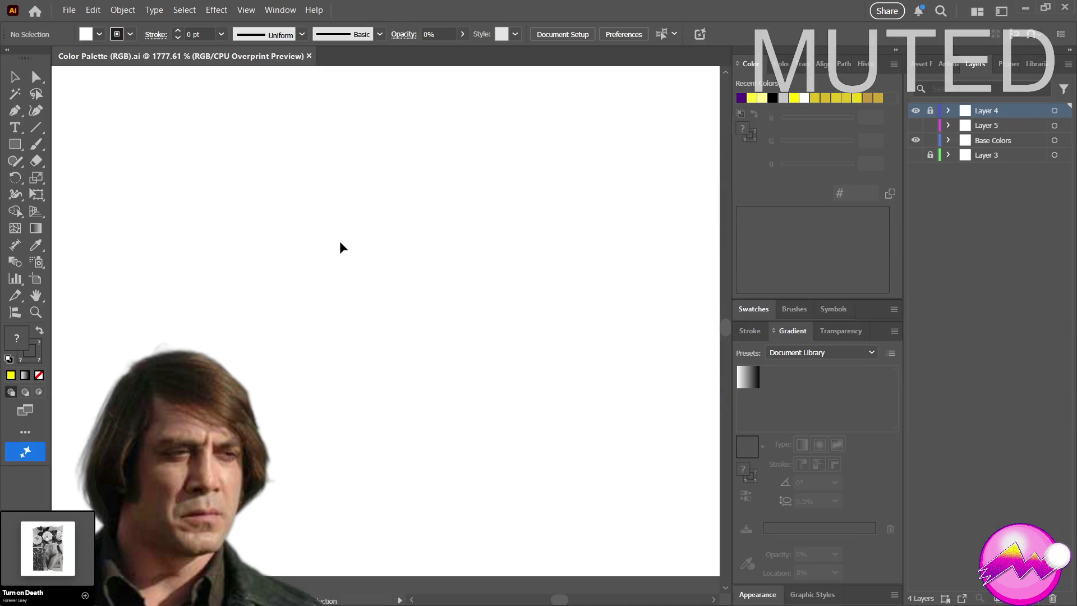
Zoom out to 66.67% and pan to frame the swatches and four gradient bars
{"action": "left_click", "coordinate": [39, 313]}
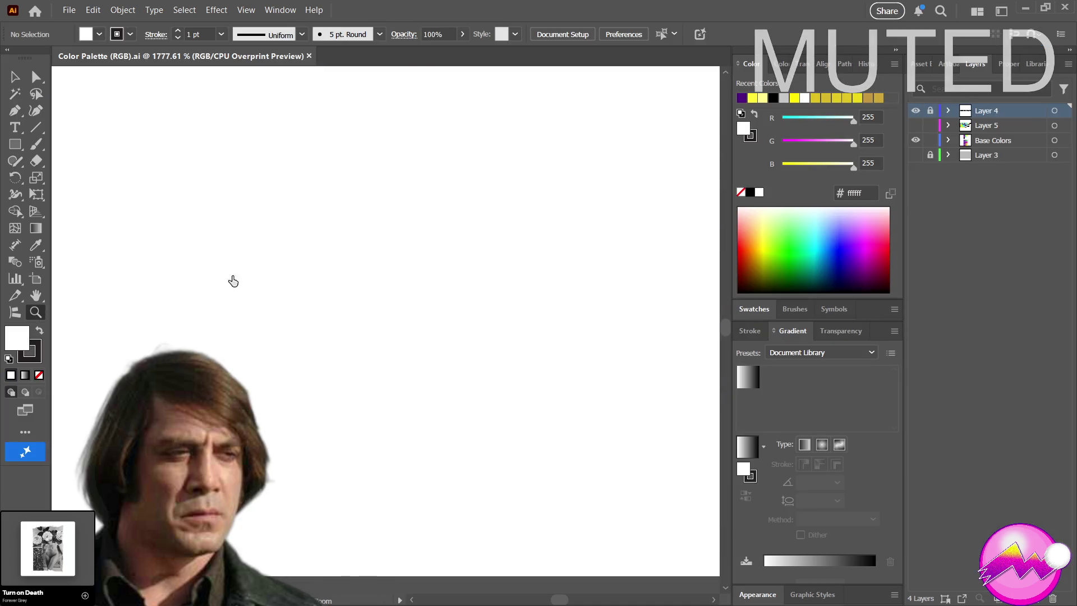
{"action": "mouse_move", "coordinate": [416, 233]}
{"action": "left_mouse_down"}
{"action": "mouse_move", "coordinate": [433, 250]}
{"action": "mouse_move", "coordinate": [415, 239]}
{"action": "left_mouse_up"}
{"action": "left_click", "coordinate": [415, 235], "text": "alt"}
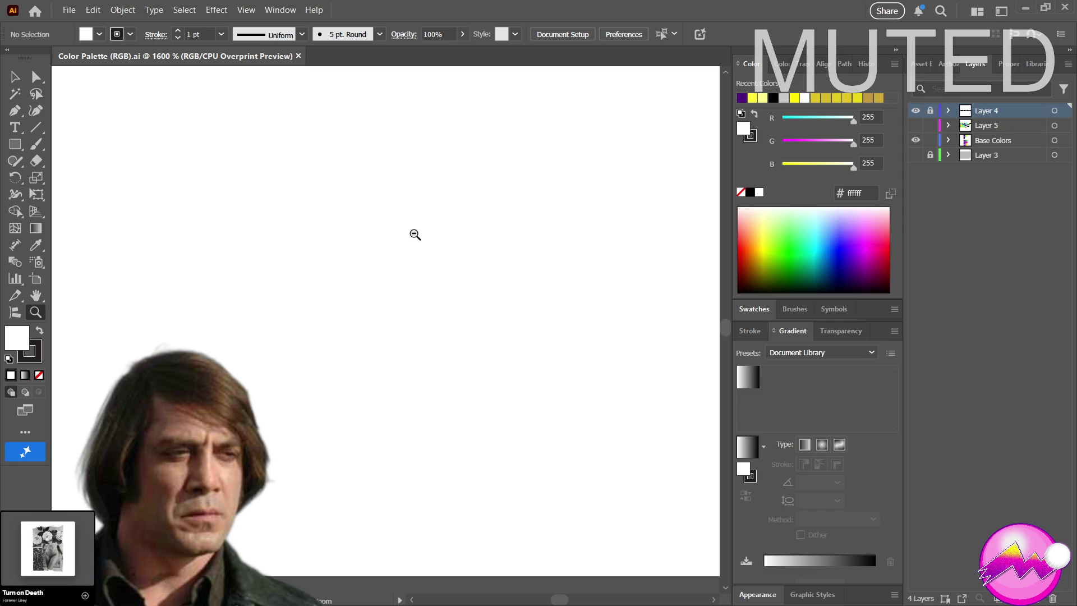
{"action": "left_click", "coordinate": [348, 272], "text": "alt"}
{"action": "left_click", "coordinate": [347, 273], "text": "alt"}
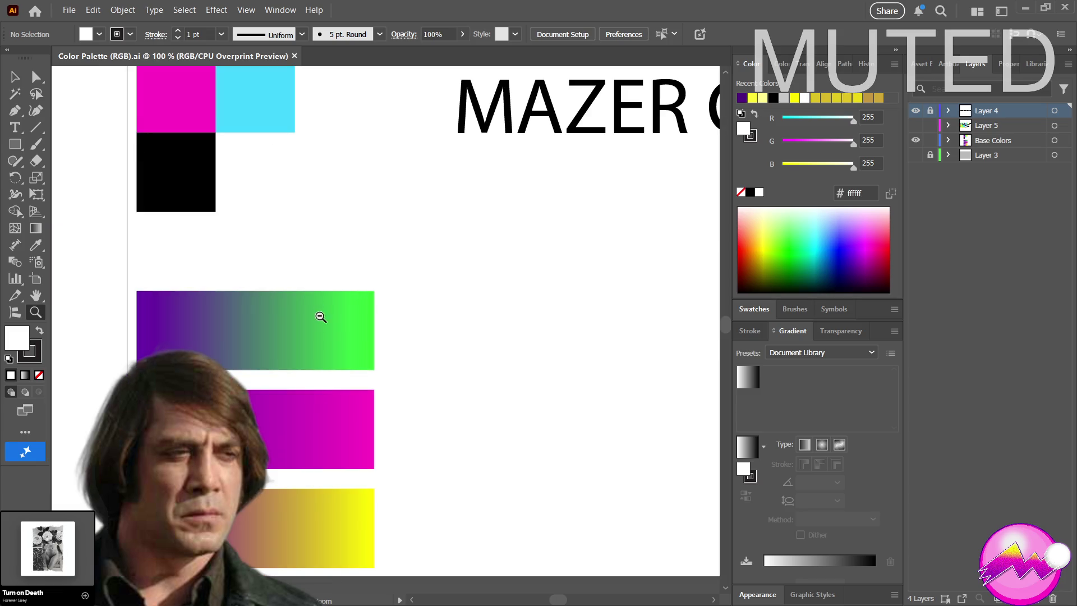
{"action": "left_click", "coordinate": [414, 298], "text": "alt"}
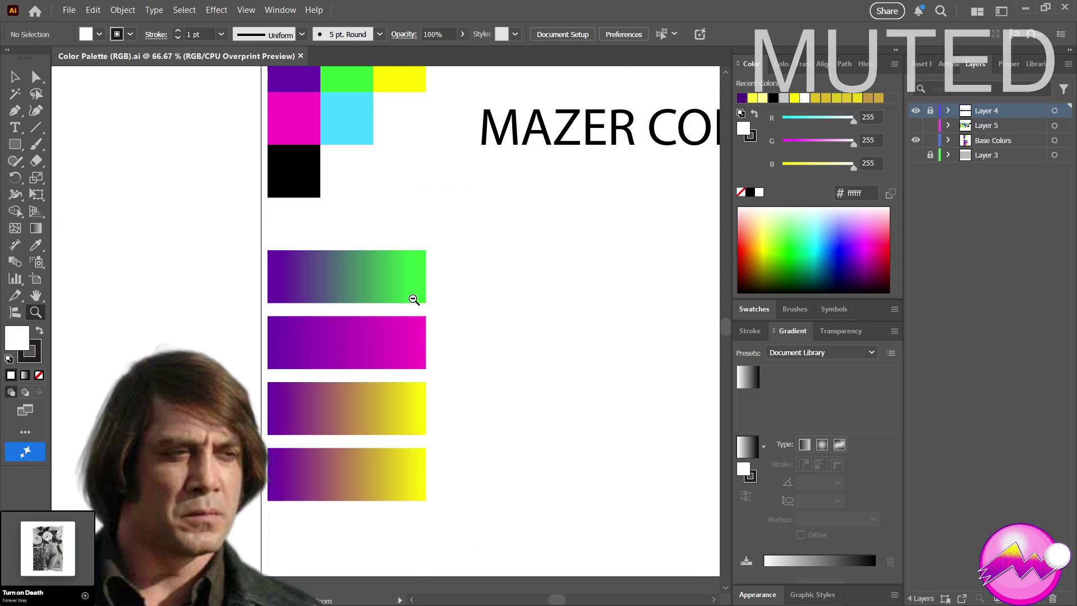
{"action": "mouse_move", "coordinate": [413, 299]}
{"action": "left_mouse_down"}
{"action": "mouse_move", "coordinate": [425, 314]}
{"action": "mouse_move", "coordinate": [416, 304]}
{"action": "mouse_move", "coordinate": [452, 192]}
{"action": "left_mouse_up"}
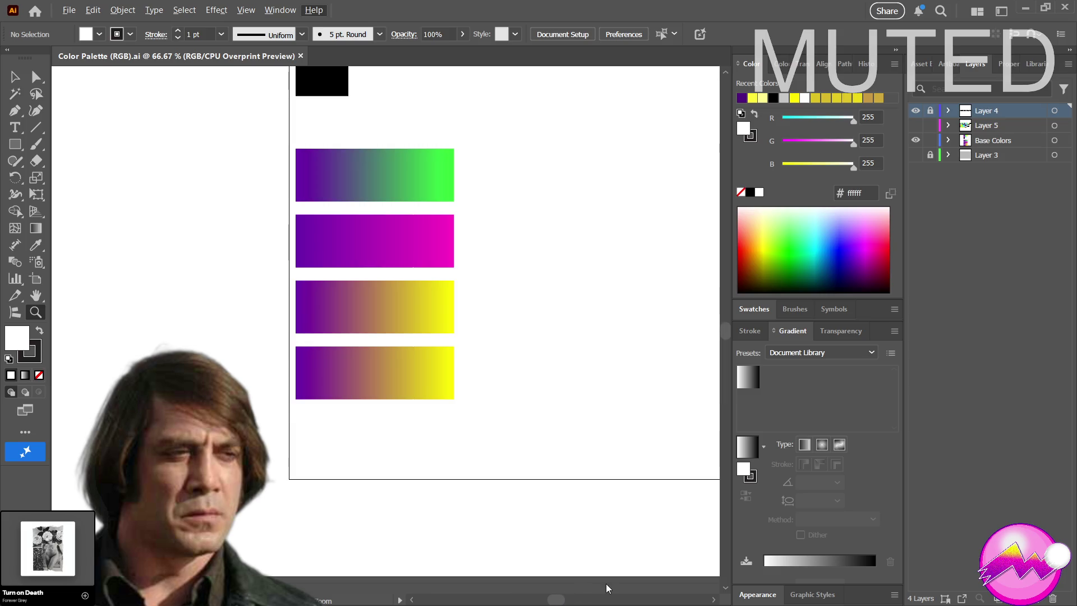
{"action": "key", "text": "Escape"}
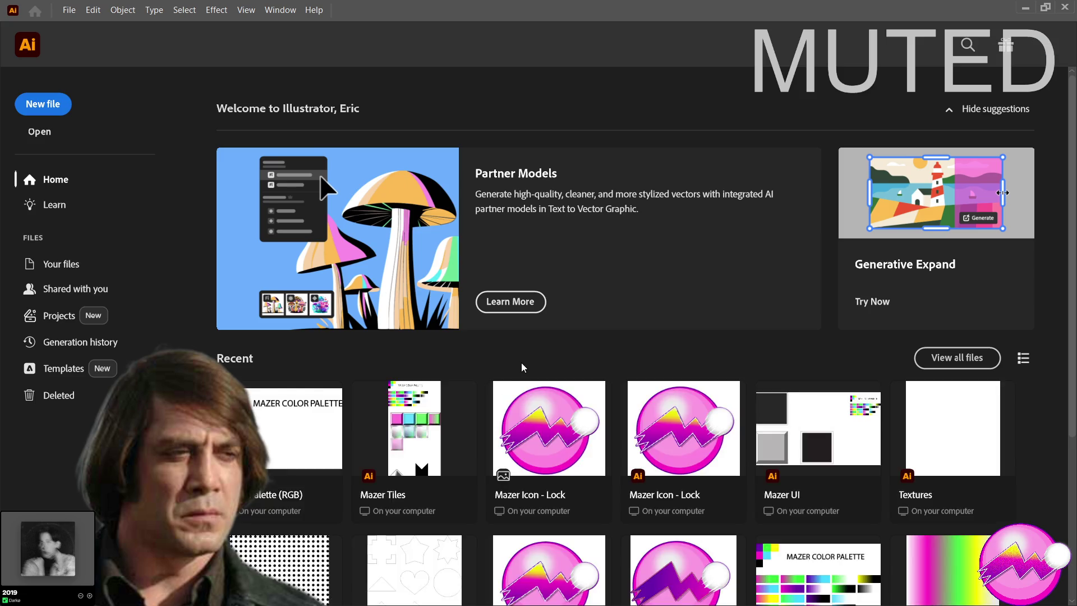
Scroll the Recent list and reopen Color Palette (RGB).ai from the Home screen
{"action": "scroll", "coordinate": [520, 362], "scroll_direction": "down", "scroll_amount": 4}
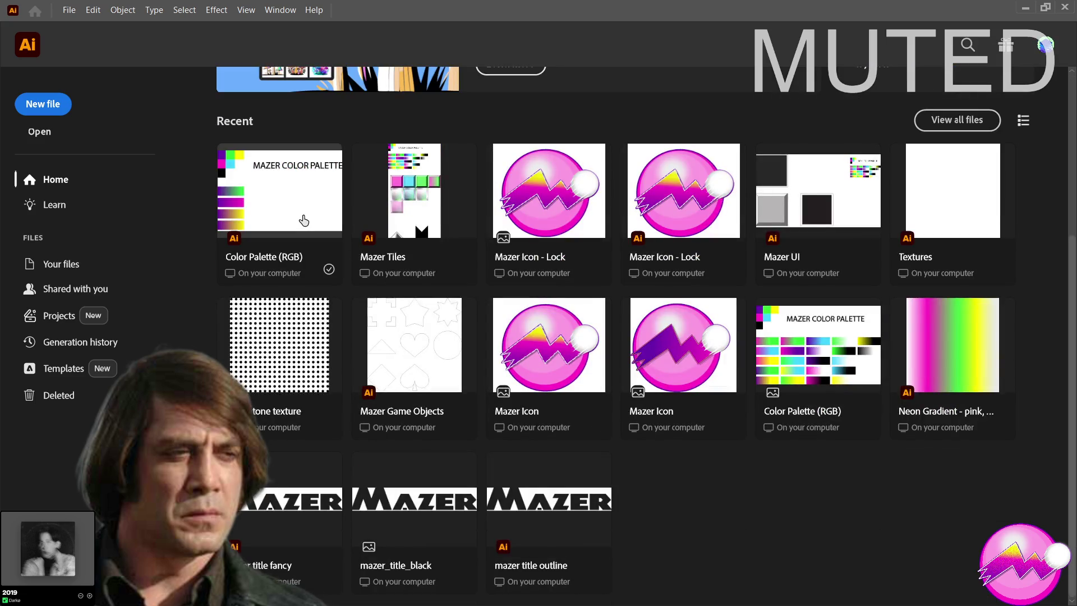
{"action": "left_click", "coordinate": [301, 267]}
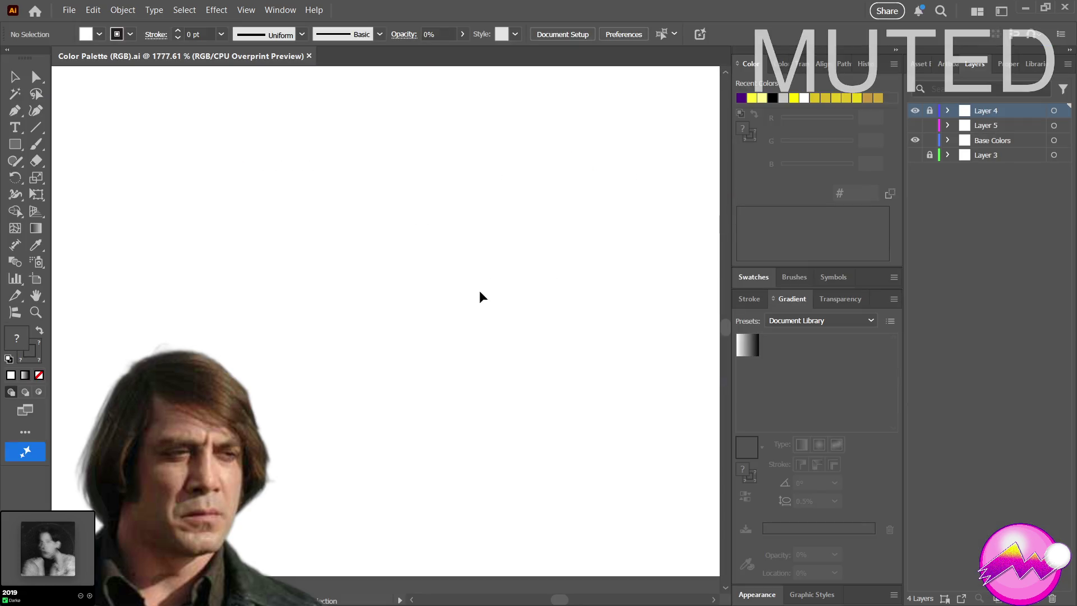
{"action": "key", "text": "z"}
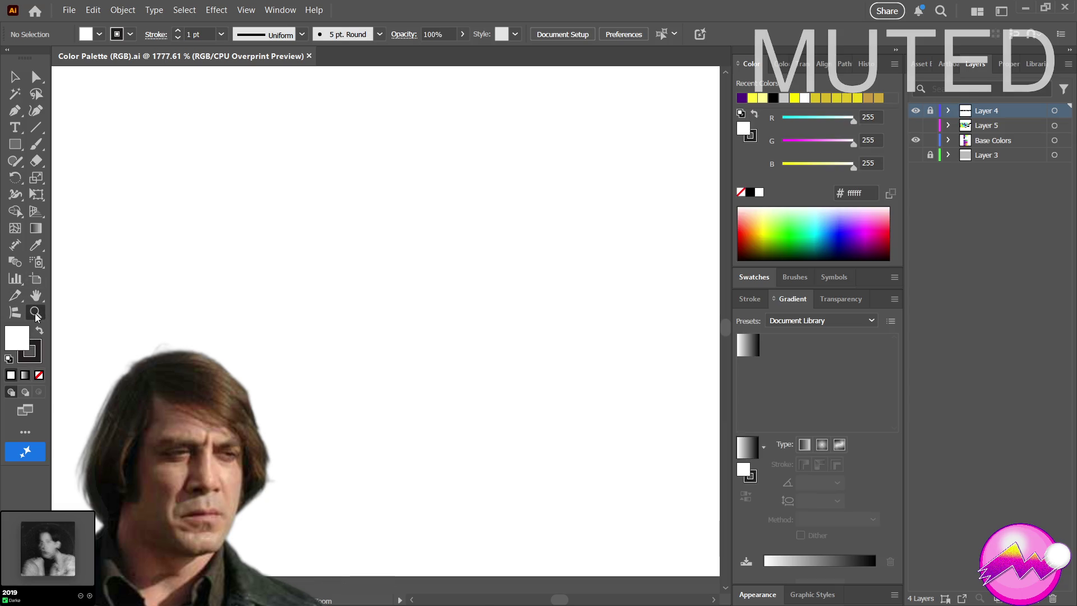
{"action": "left_click_drag", "start_coordinate": [526, 360], "coordinate": [466, 437]}
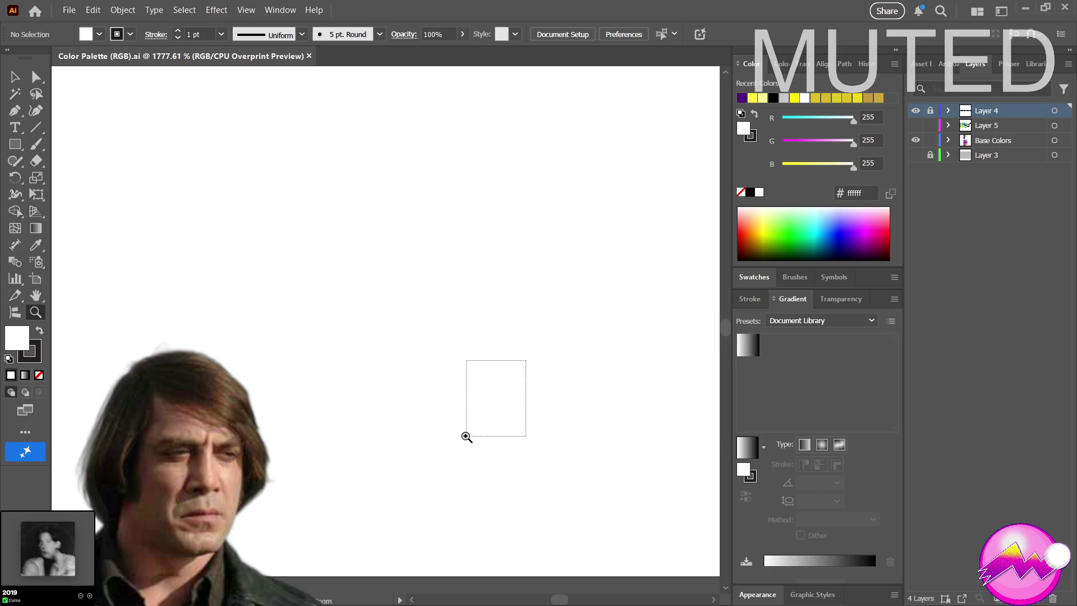
{"action": "left_click_drag", "start_coordinate": [466, 436], "coordinate": [465, 437]}
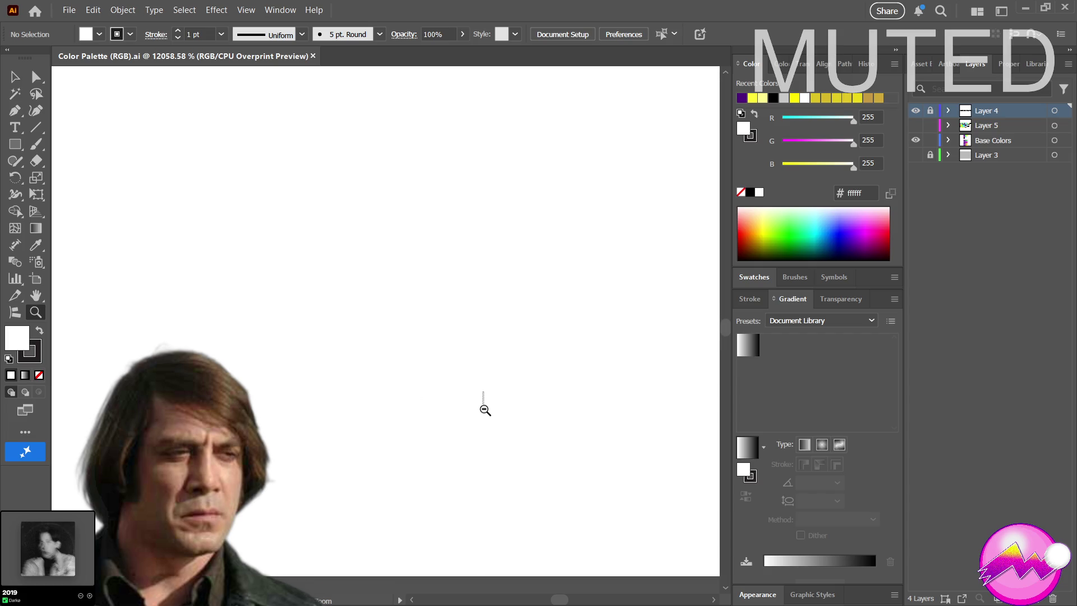
{"action": "left_click_drag", "start_coordinate": [484, 392], "coordinate": [425, 423], "text": "alt"}
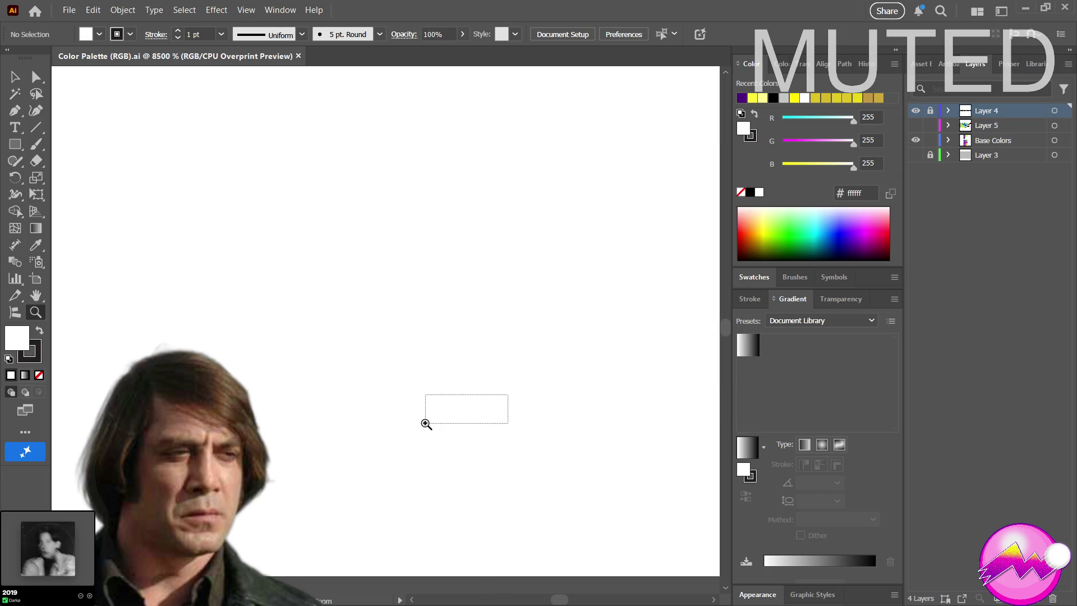
{"action": "left_click_drag", "start_coordinate": [491, 395], "coordinate": [440, 400], "text": "ctrl"}
{"action": "left_click", "coordinate": [443, 398]}
{"action": "left_click", "coordinate": [443, 398], "text": "alt"}
{"action": "left_click", "coordinate": [443, 398], "text": "alt"}
{"action": "left_click", "coordinate": [323, 182], "text": "alt"}
{"action": "left_click", "coordinate": [242, 191], "text": "alt"}
{"action": "left_click", "coordinate": [241, 190], "text": "alt"}
{"action": "left_click", "coordinate": [242, 190], "text": "alt"}
{"action": "left_click", "coordinate": [241, 190], "text": "alt"}
{"action": "left_click", "coordinate": [242, 191], "text": "alt"}
{"action": "left_click", "coordinate": [242, 190], "text": "alt"}
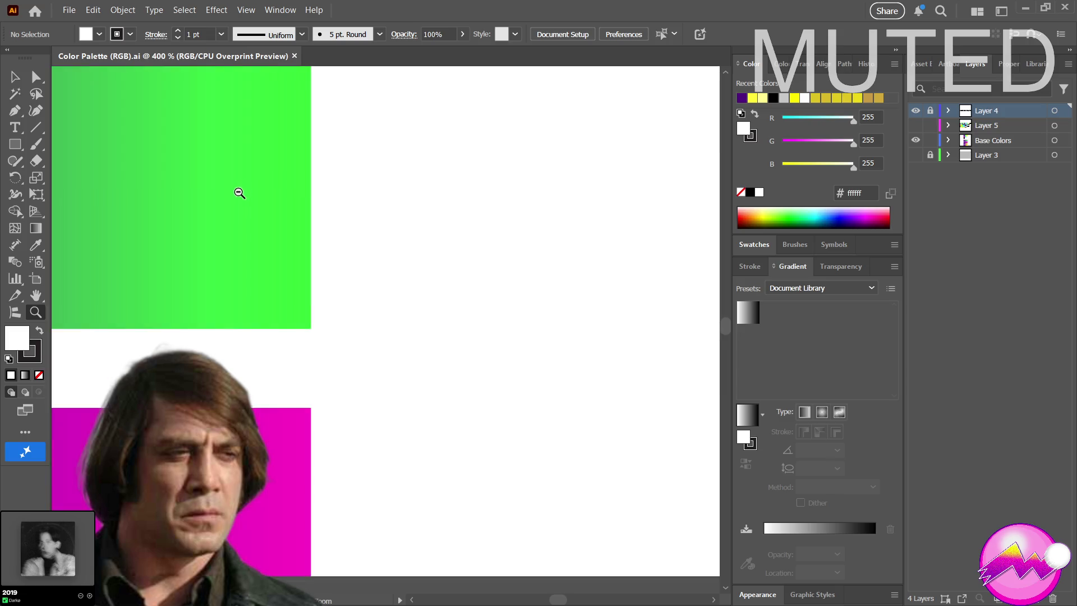
{"action": "left_click", "coordinate": [242, 190], "text": "alt"}
{"action": "left_click", "coordinate": [242, 190], "text": "alt"}
{"action": "left_click", "coordinate": [242, 190], "text": "alt"}
{"action": "scroll", "coordinate": [302, 197], "scroll_direction": "down", "scroll_amount": 5}
{"action": "scroll", "coordinate": [351, 266], "scroll_direction": "down", "scroll_amount": 3}
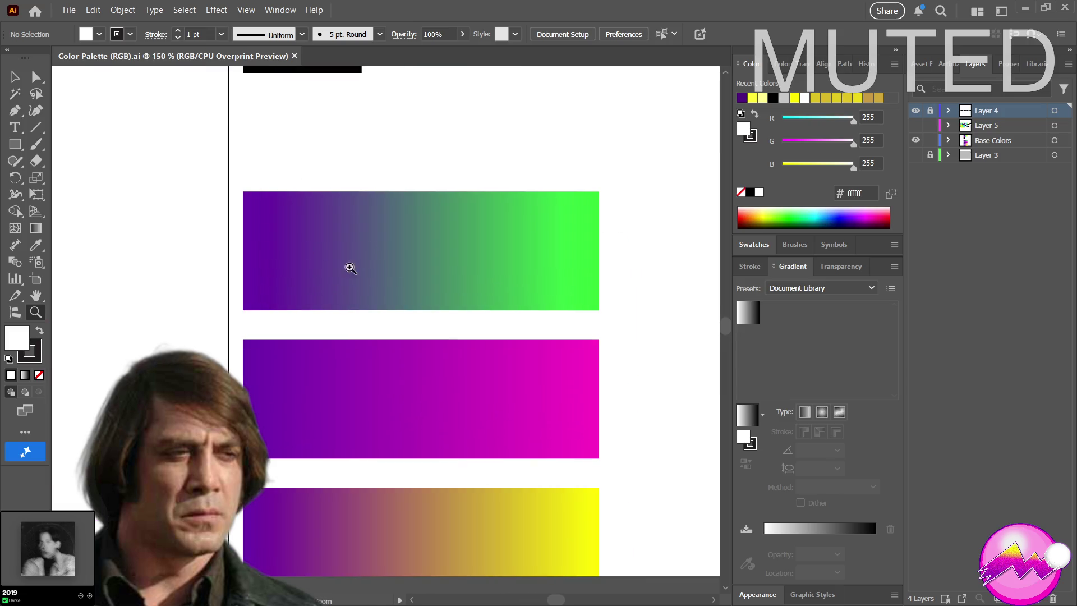
{"action": "scroll", "coordinate": [452, 192], "scroll_direction": "down", "scroll_amount": 5}
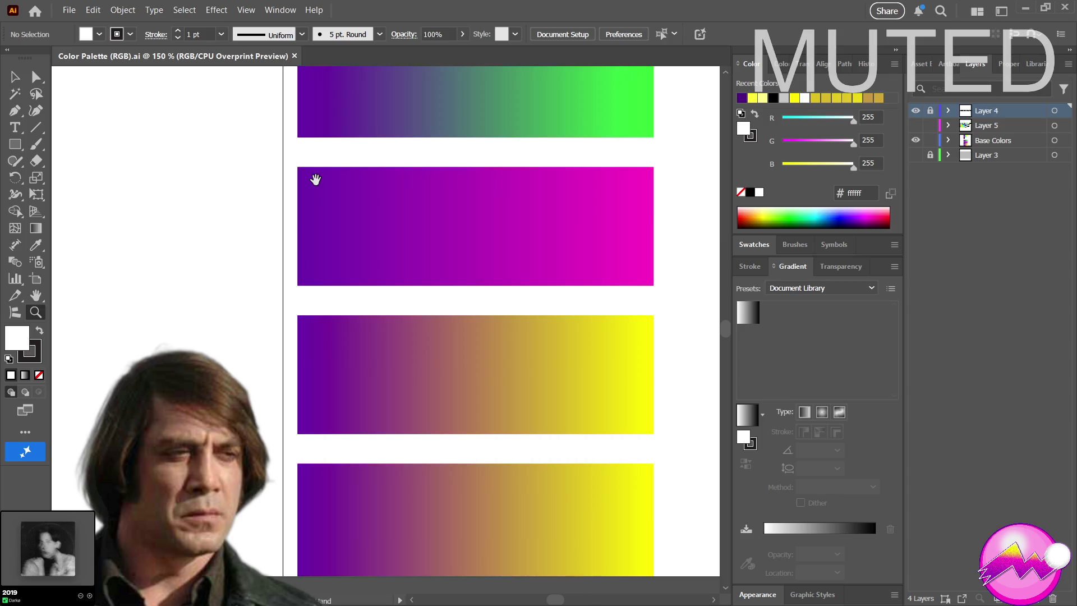
{"action": "left_click_drag", "start_coordinate": [487, 350], "coordinate": [459, 270]}
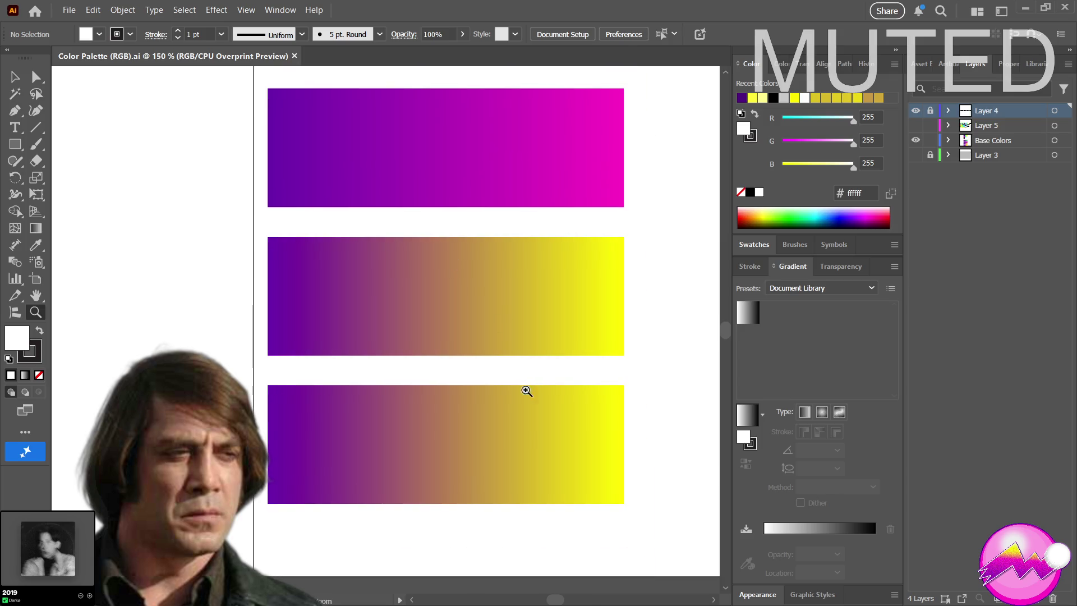
{"action": "left_click", "coordinate": [558, 408]}
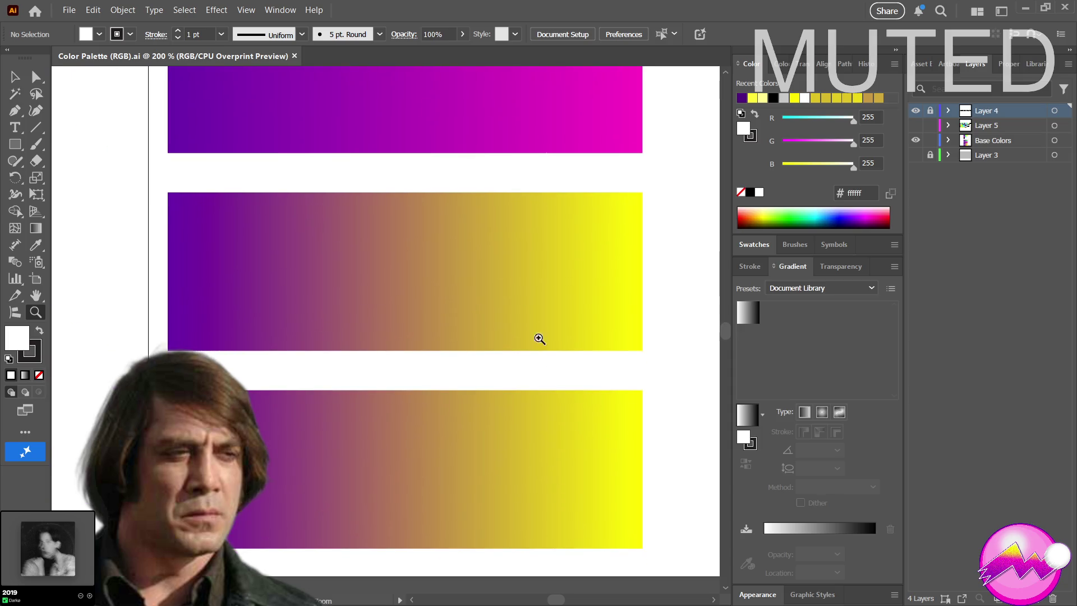
{"action": "left_click_drag", "start_coordinate": [452, 217], "coordinate": [487, 149]}
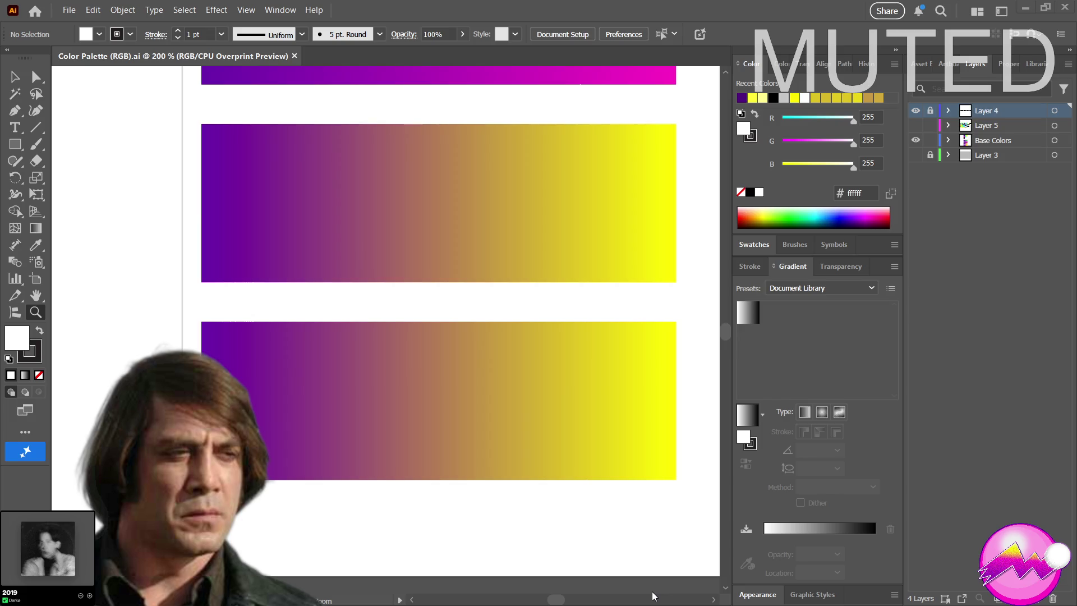
{"action": "key", "text": "ctrl"}
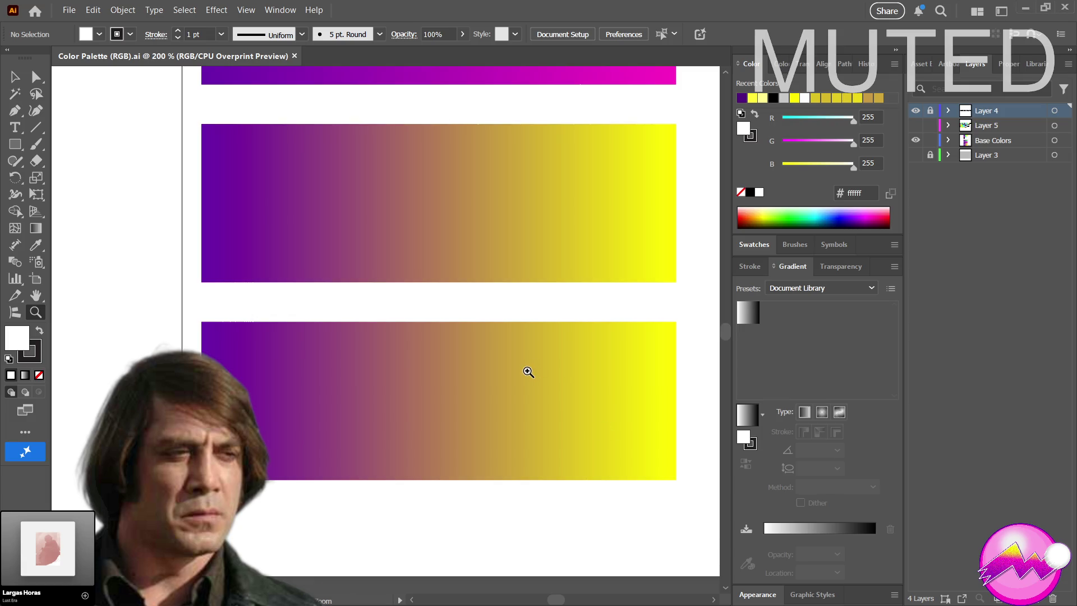
{"action": "mouse_move", "coordinate": [524, 338]}
{"action": "left_mouse_down"}
{"action": "mouse_move", "coordinate": [510, 255]}
{"action": "mouse_move", "coordinate": [494, 265]}
{"action": "left_mouse_up"}
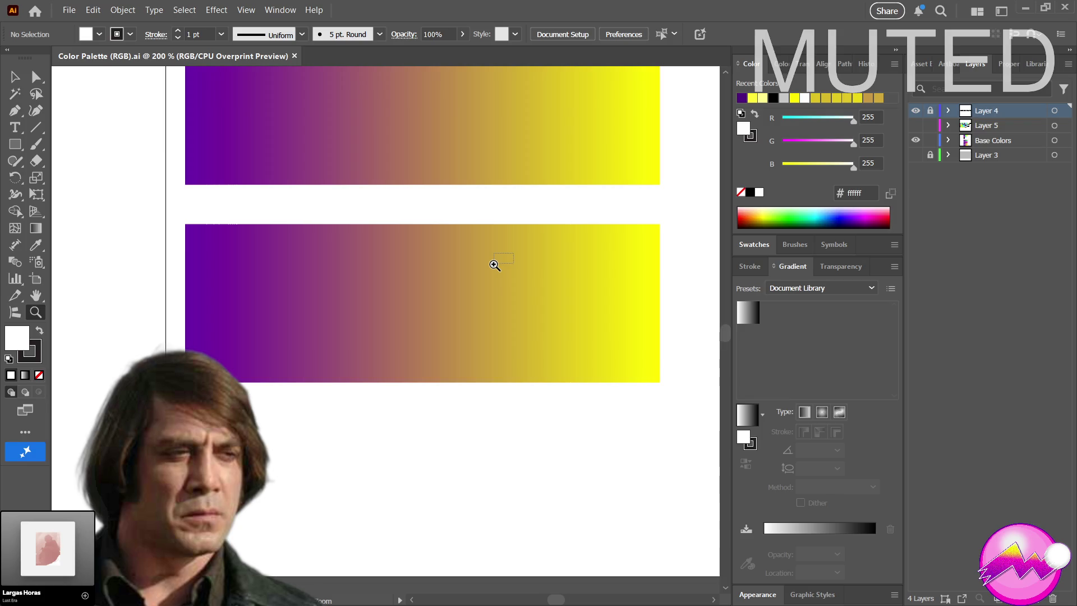
{"action": "left_click_drag", "start_coordinate": [385, 295], "coordinate": [461, 272]}
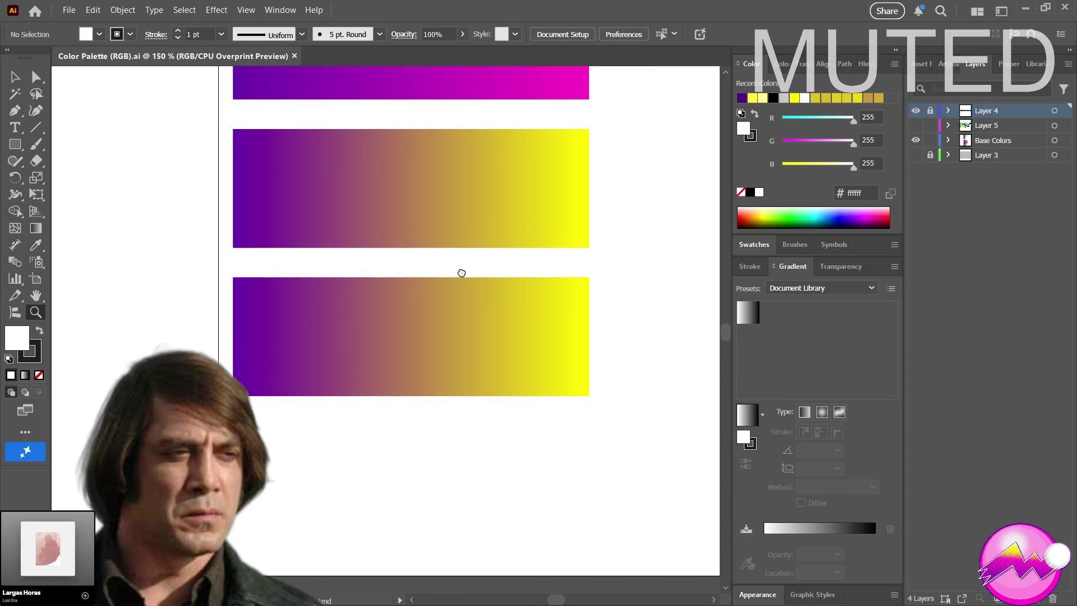
{"action": "key", "text": "ctrl+minus"}
{"action": "left_click_drag", "start_coordinate": [372, 243], "coordinate": [350, 192]}
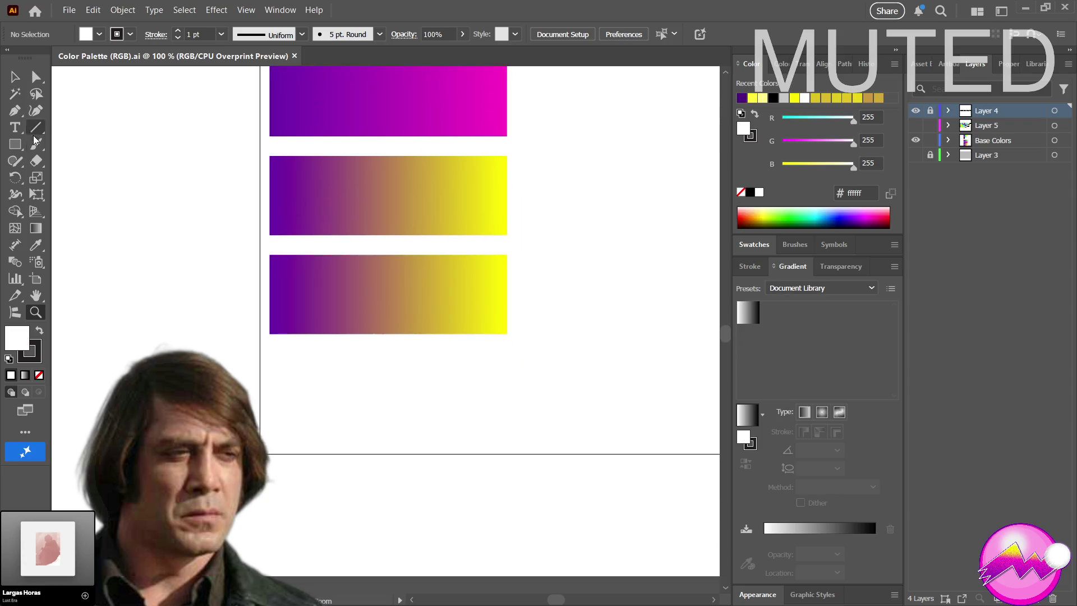
{"action": "left_click", "coordinate": [17, 149]}
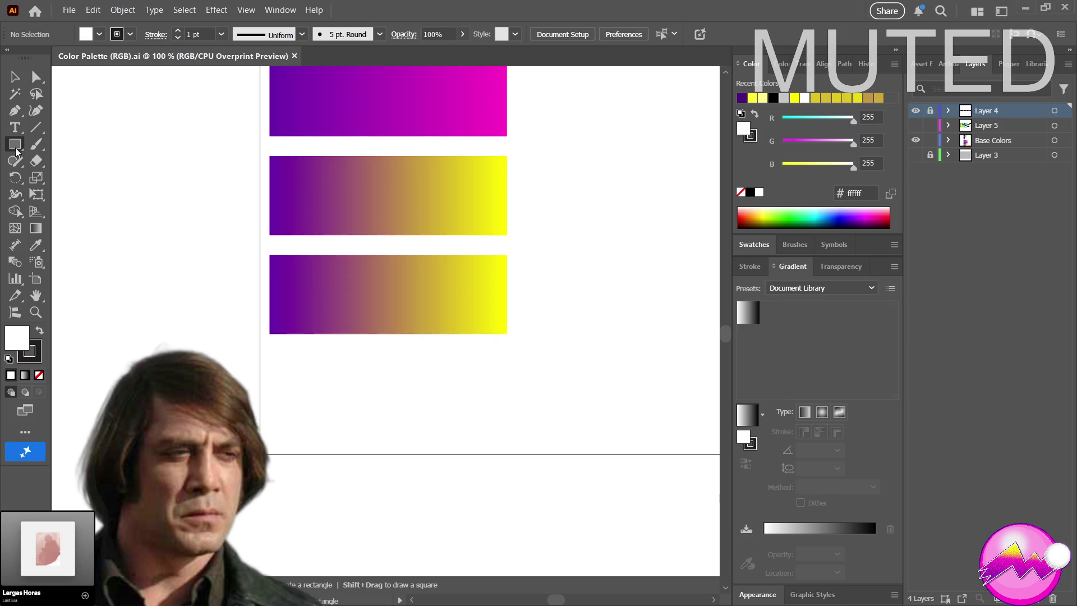
{"action": "left_click", "coordinate": [13, 82]}
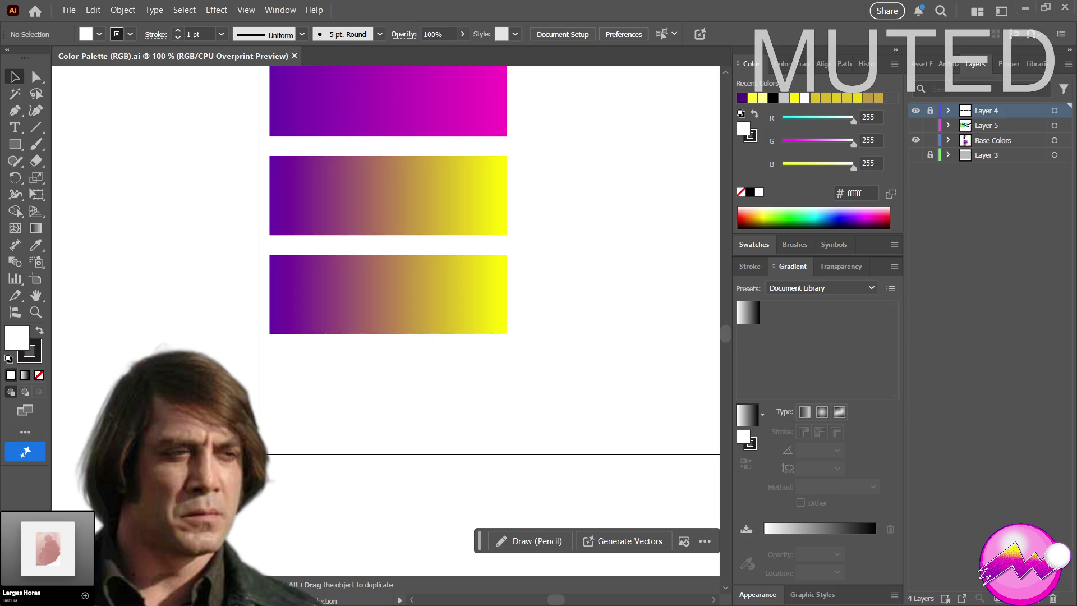
{"action": "mouse_move", "coordinate": [26, 549]}
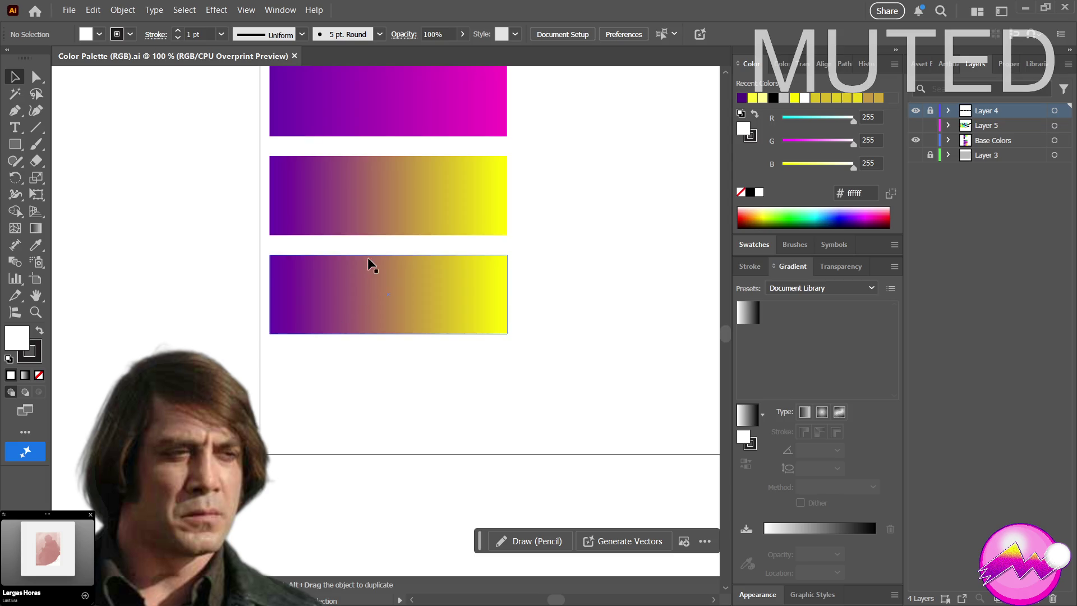
{"action": "scroll", "coordinate": [371, 280], "scroll_direction": "up", "scroll_amount": 4}
{"action": "key", "text": "z"}
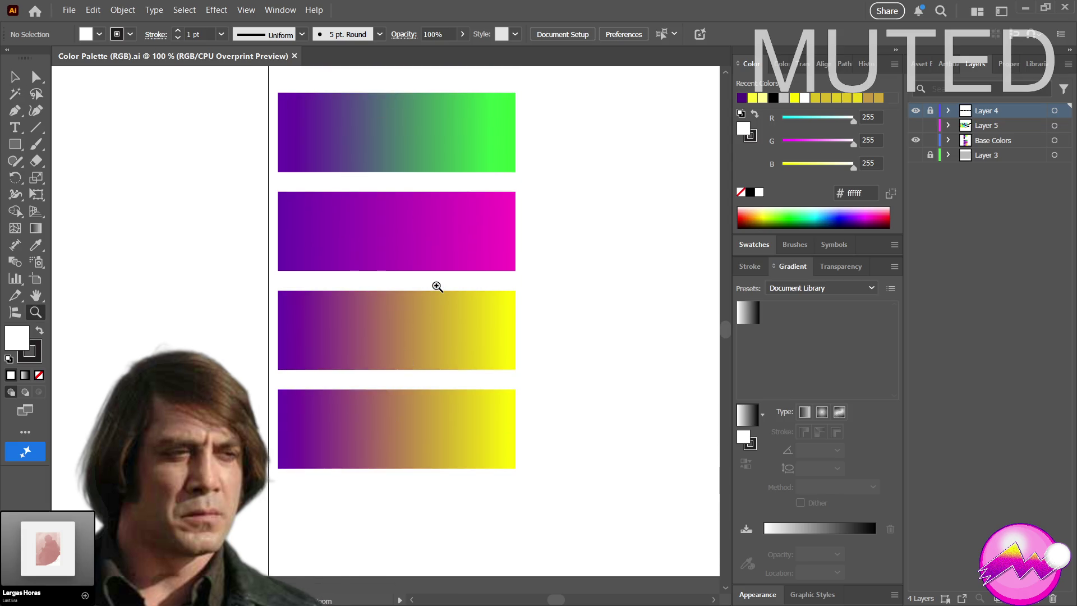
{"action": "left_click", "coordinate": [437, 286], "text": "alt"}
{"action": "left_click", "coordinate": [377, 215], "text": "alt"}
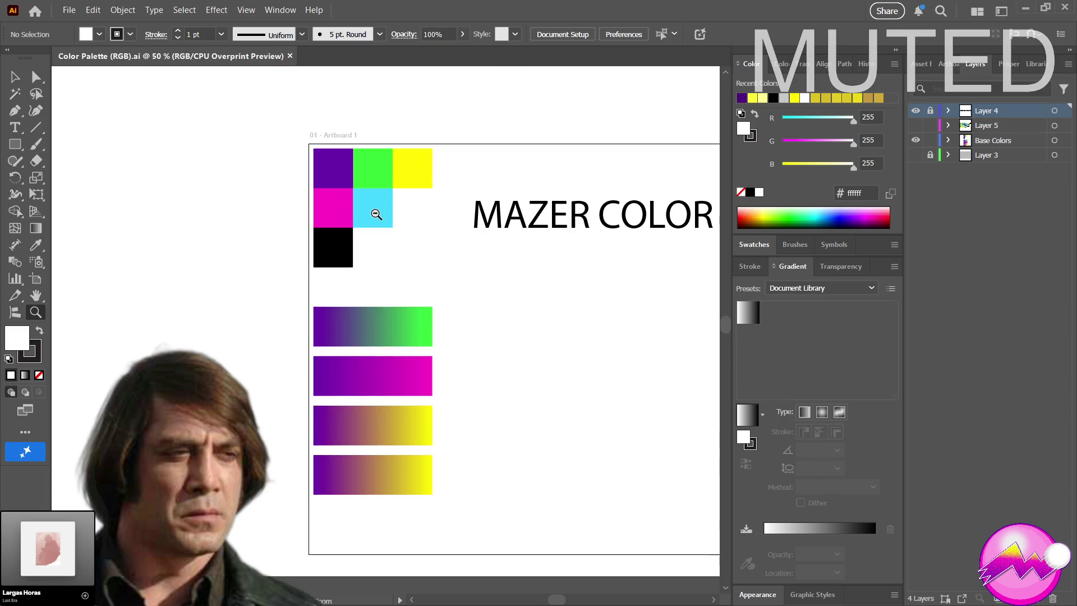
{"action": "mouse_move", "coordinate": [376, 227]}
{"action": "left_mouse_down"}
{"action": "mouse_move", "coordinate": [386, 195]}
{"action": "mouse_move", "coordinate": [378, 195]}
{"action": "left_mouse_up"}
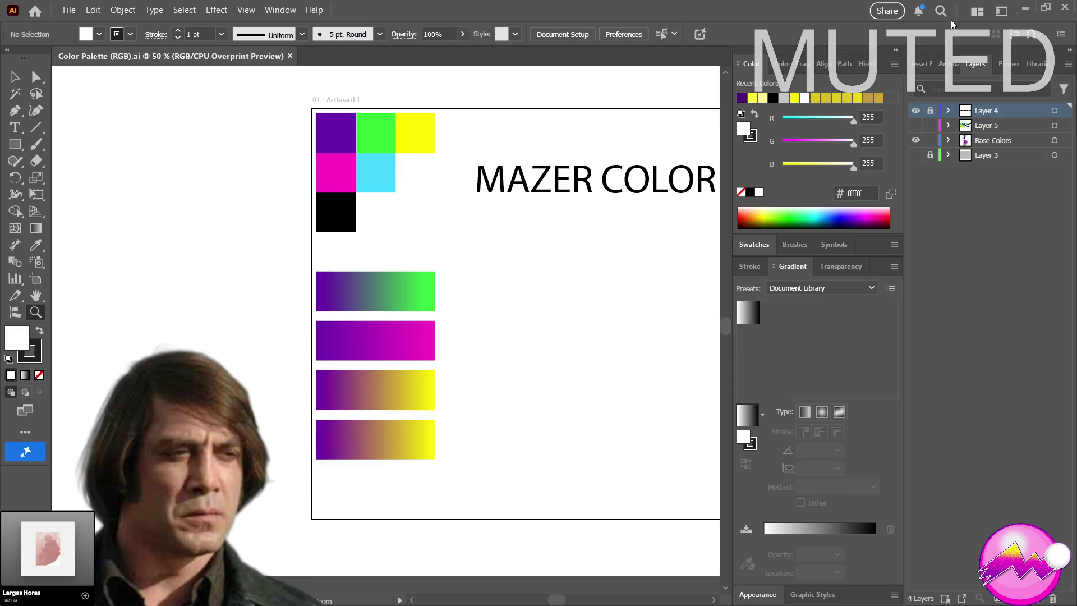
Close the Color Palette (RGB) document to get back to the Home screen's recent files
{"action": "left_click", "coordinate": [1065, 8]}
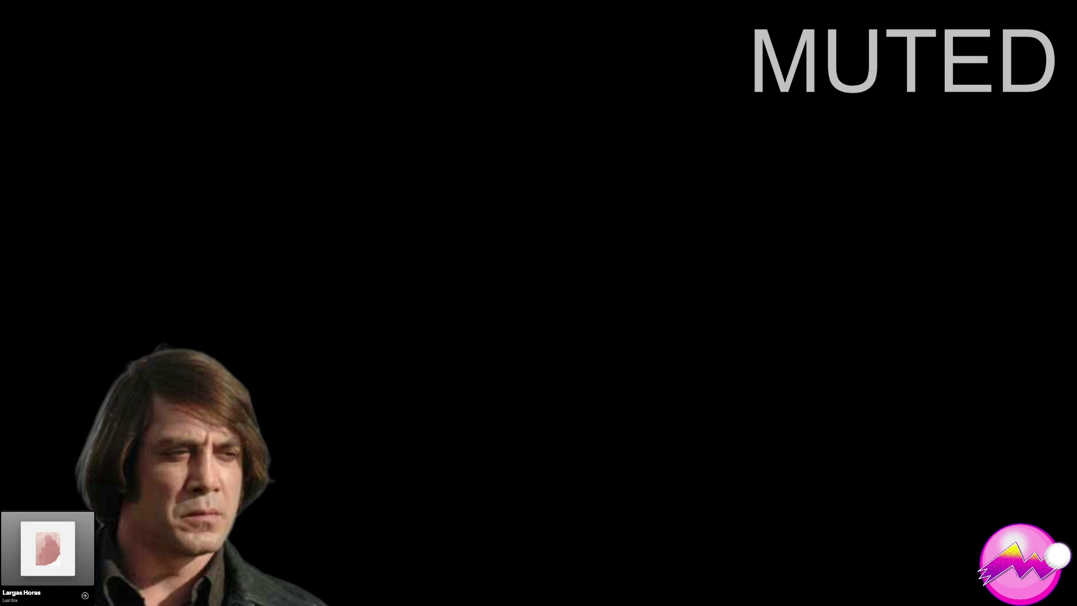
{"action": "mouse_move", "coordinate": [47, 547]}
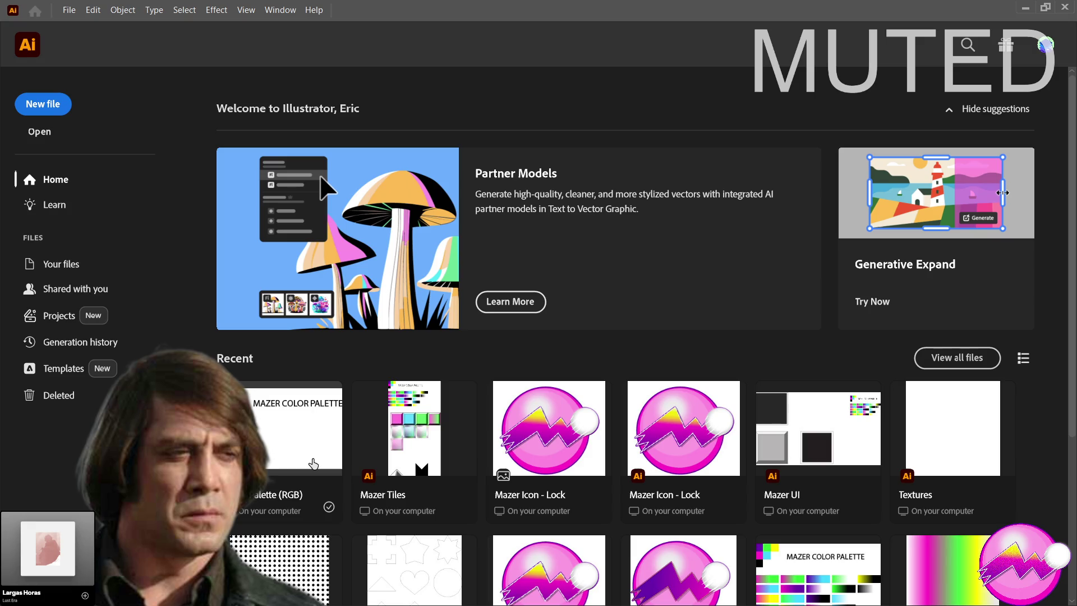
Reopen Color Palette (RGB).ai from Recent and zoom into an area of the canvas
{"action": "left_click", "coordinate": [298, 400]}
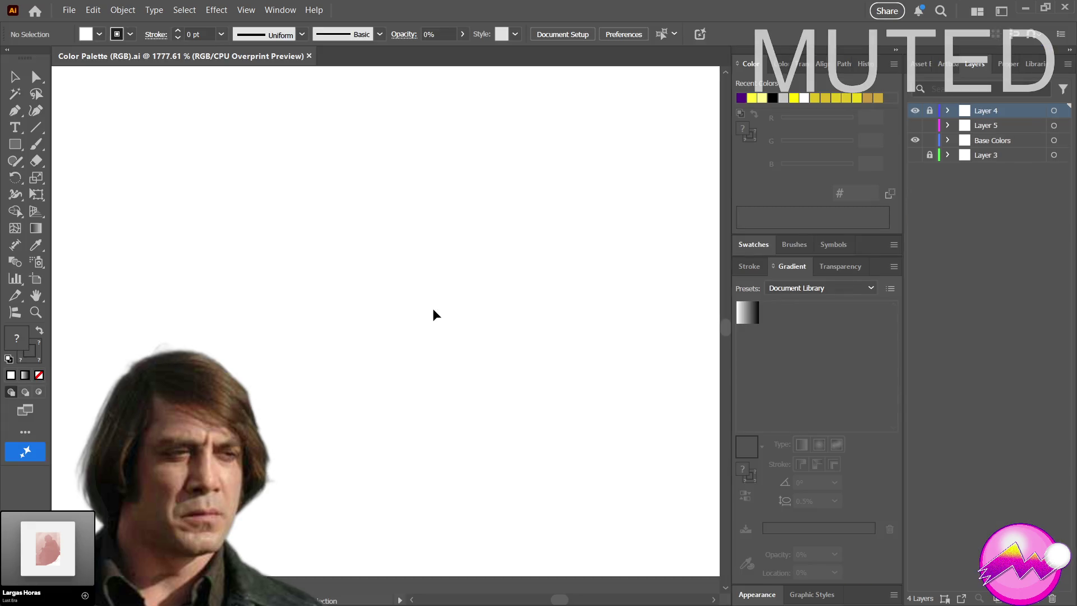
{"action": "left_click", "coordinate": [35, 312]}
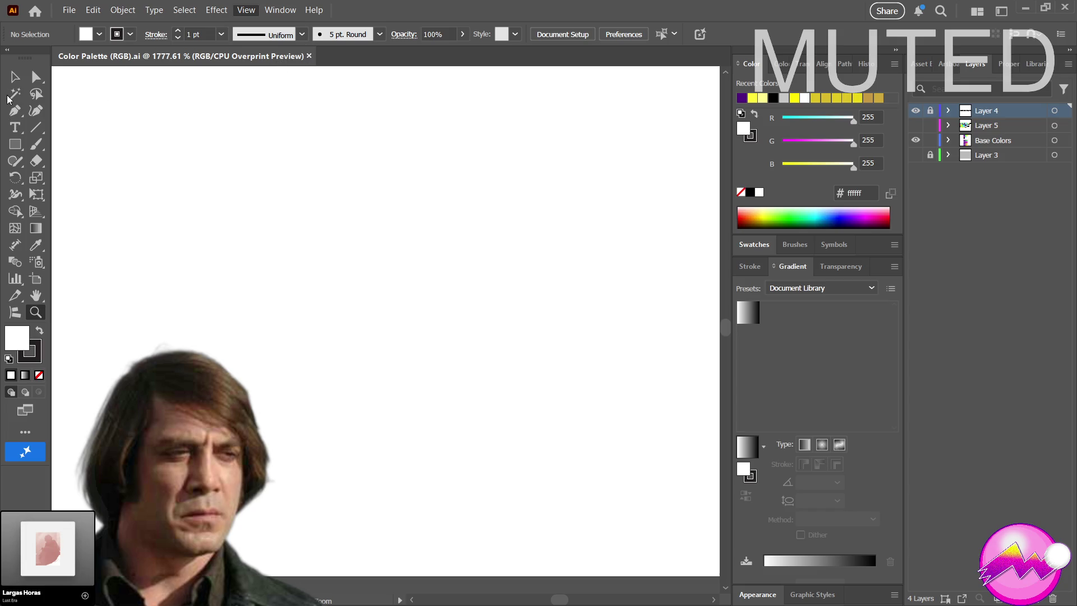
{"action": "left_click", "coordinate": [15, 76]}
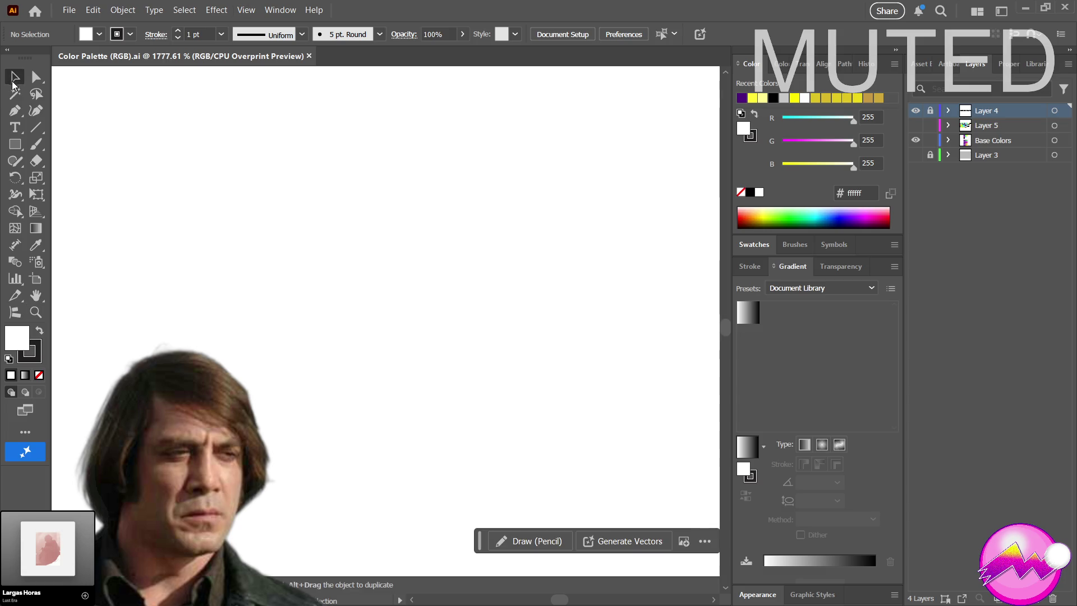
{"action": "left_click", "coordinate": [36, 312]}
{"action": "left_click_drag", "start_coordinate": [416, 246], "coordinate": [366, 224]}
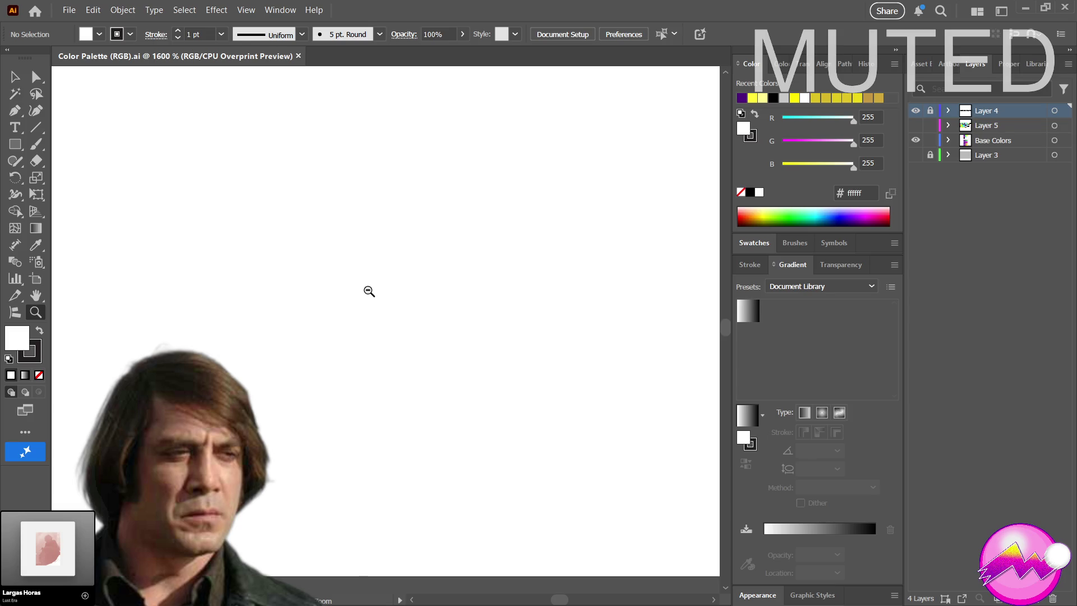
Zoom back out to the whole artboard and recenter the palette in view
{"action": "key", "text": "ctrl+1"}
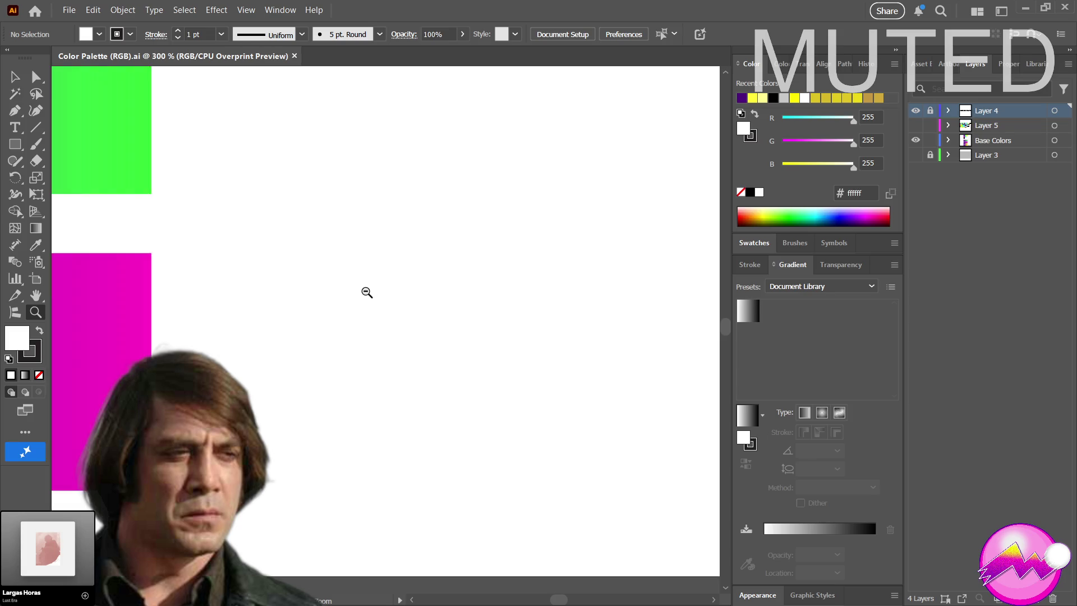
{"action": "left_click", "coordinate": [367, 293], "text": "alt"}
{"action": "left_click", "coordinate": [367, 292], "text": "alt"}
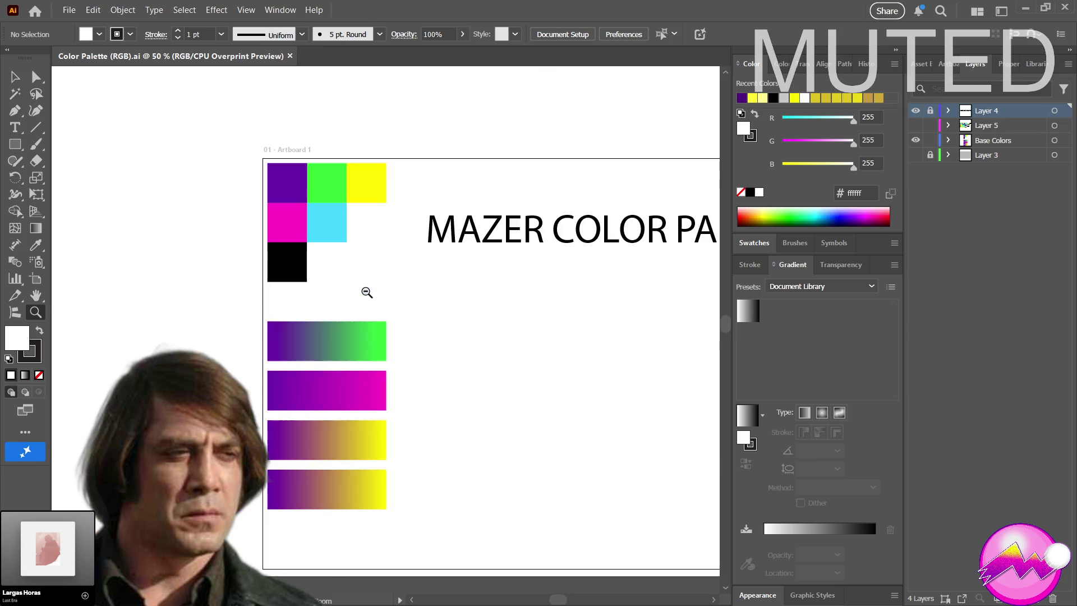
{"action": "mouse_move", "coordinate": [366, 291]}
{"action": "left_mouse_down"}
{"action": "mouse_move", "coordinate": [392, 33]}
{"action": "mouse_move", "coordinate": [434, 161]}
{"action": "left_mouse_up"}
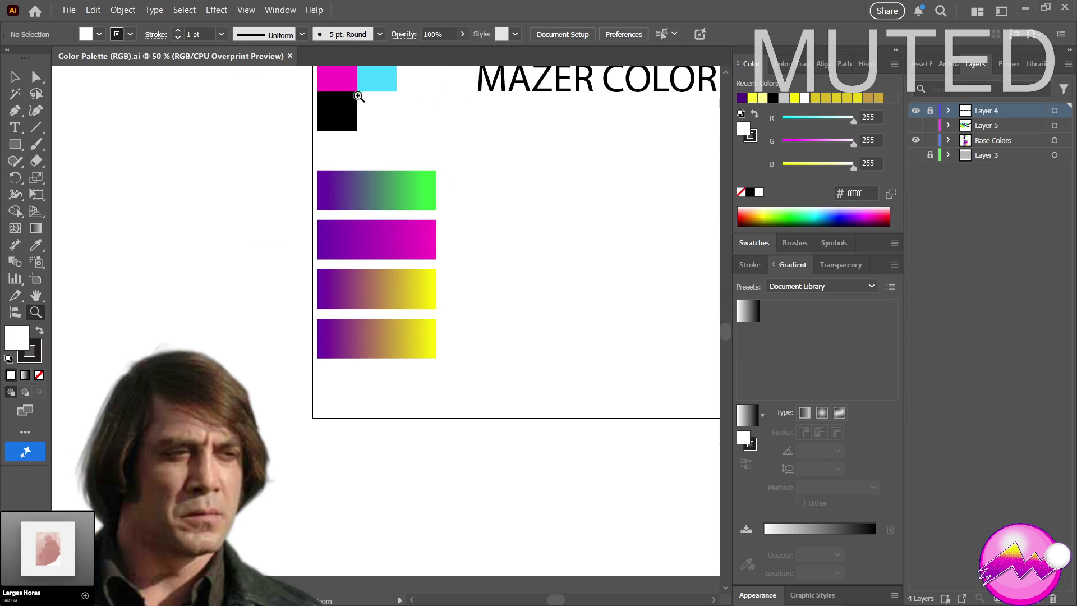
{"action": "left_click", "coordinate": [12, 83]}
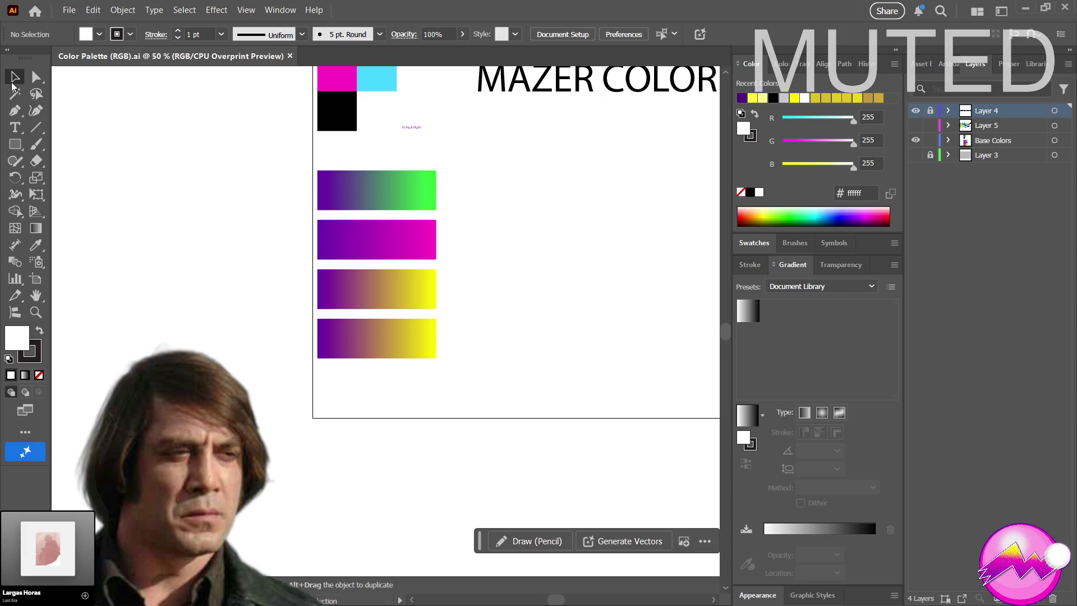
{"action": "left_click_drag", "start_coordinate": [438, 258], "coordinate": [423, 338]}
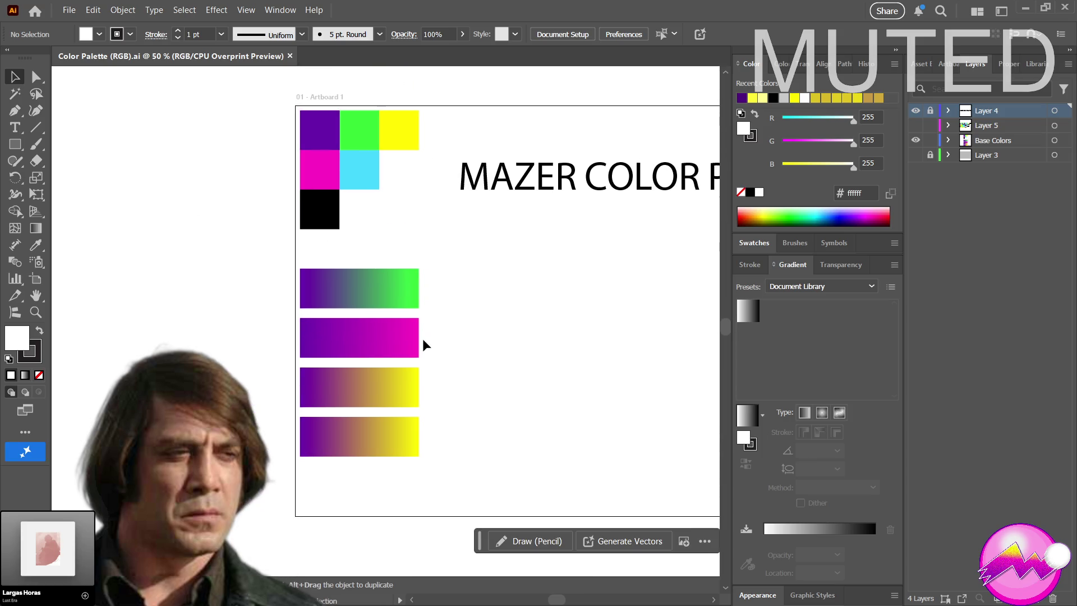
Change the bottom bar's yellow end stop to the cyan swatch, making it purple-to-cyan
{"action": "left_click", "coordinate": [405, 427]}
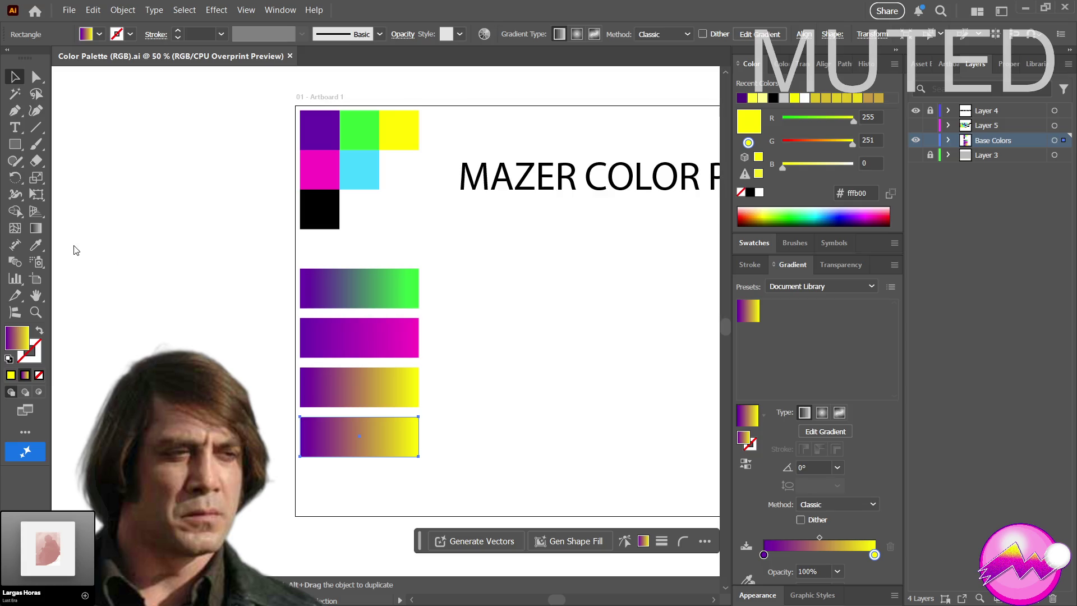
{"action": "left_click", "coordinate": [948, 59]}
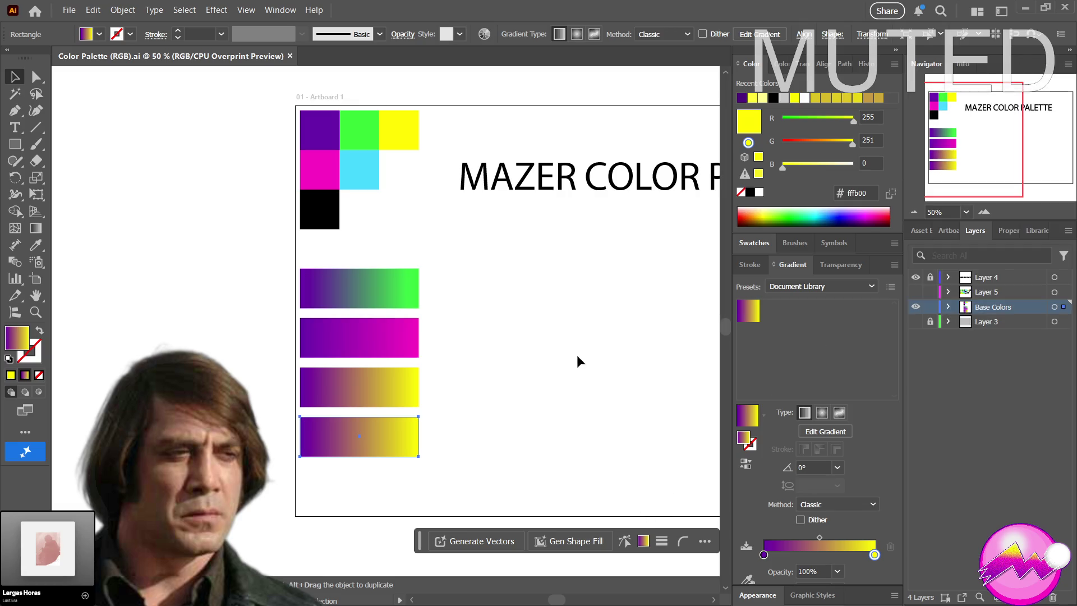
{"action": "left_click_drag", "start_coordinate": [478, 433], "coordinate": [422, 437]}
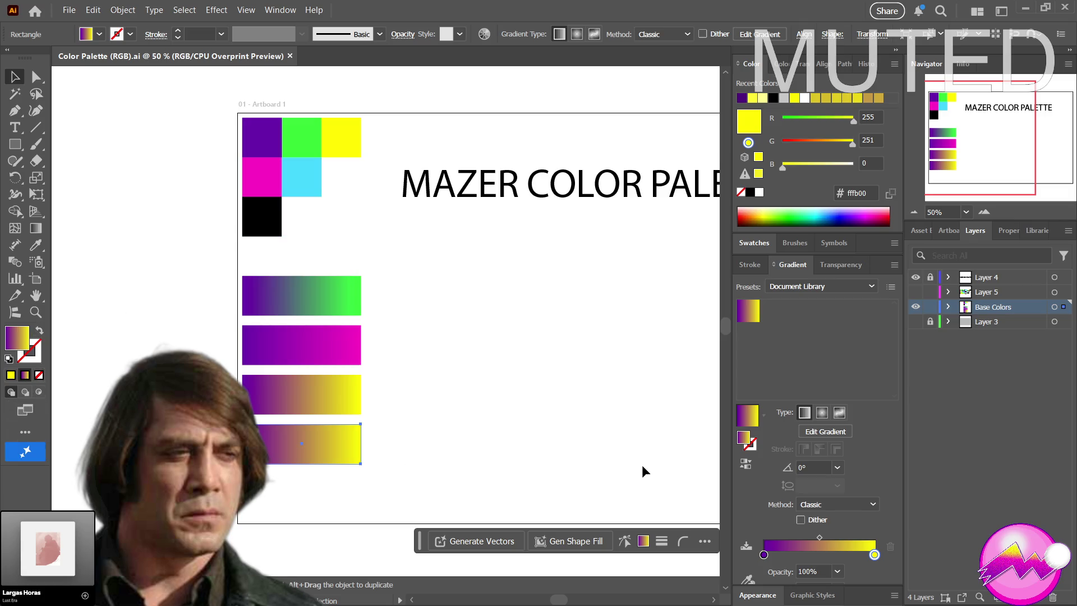
{"action": "left_click", "coordinate": [875, 555]}
{"action": "left_click", "coordinate": [747, 563]}
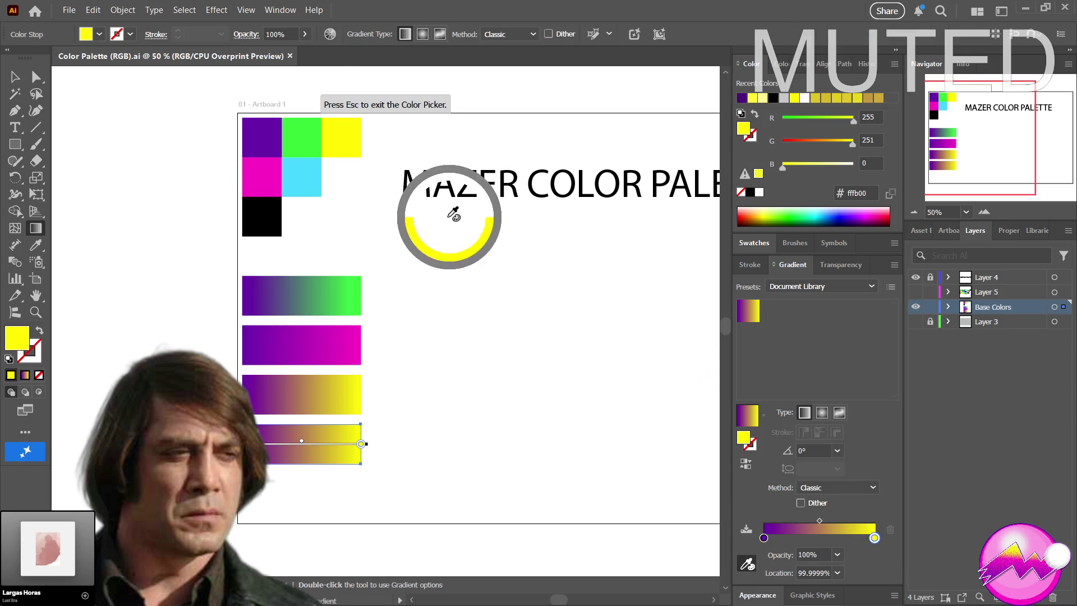
{"action": "left_click", "coordinate": [302, 177]}
{"action": "key", "text": "Escape"}
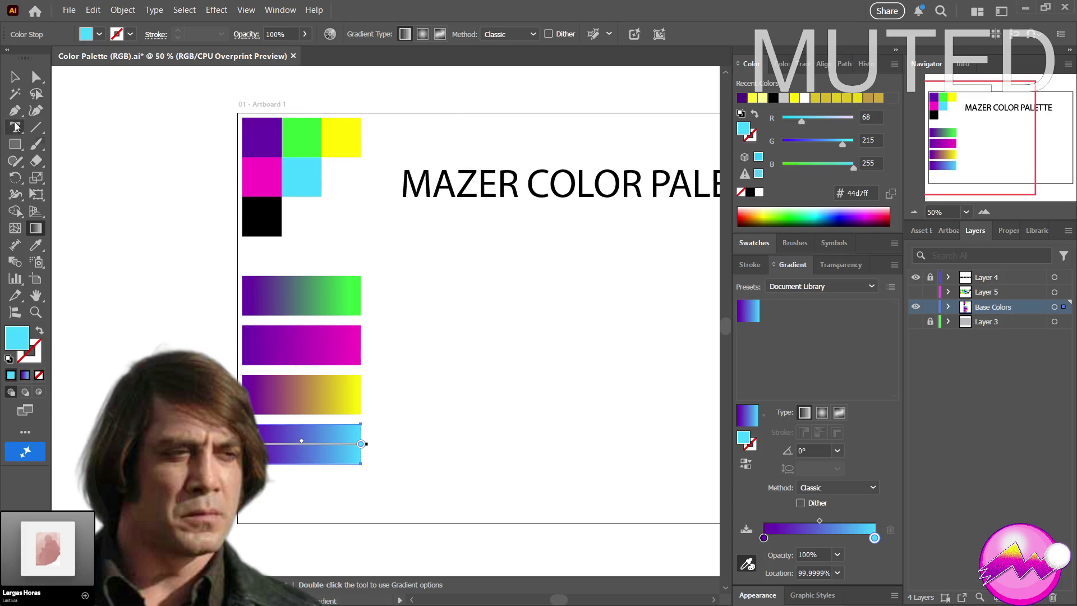
Place a copy of the purple-to-cyan bar directly below it
{"action": "left_click", "coordinate": [13, 76]}
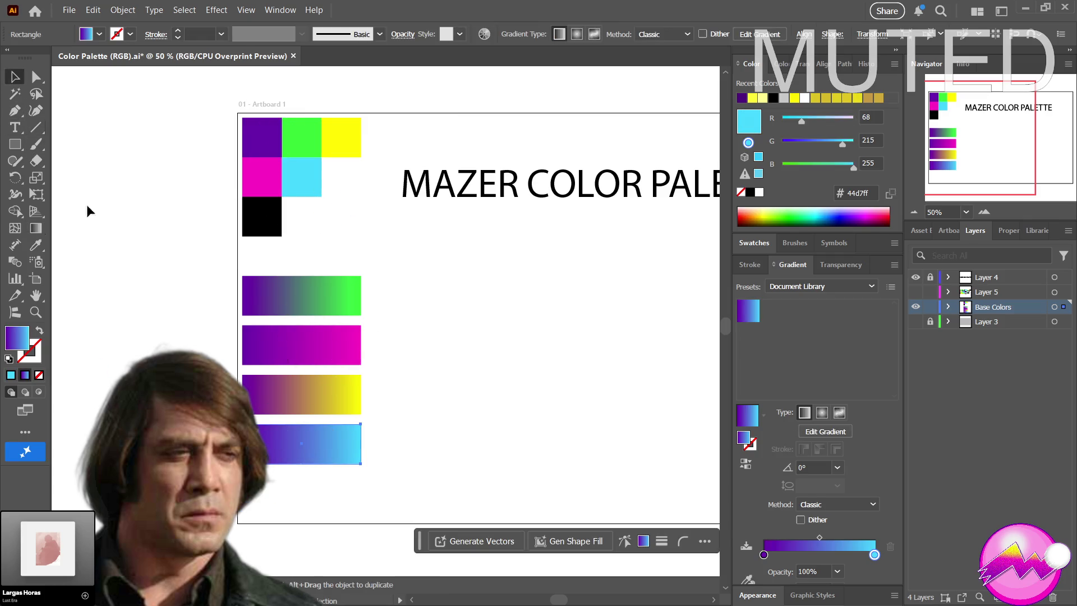
{"action": "left_click_drag", "start_coordinate": [283, 462], "coordinate": [279, 499]}
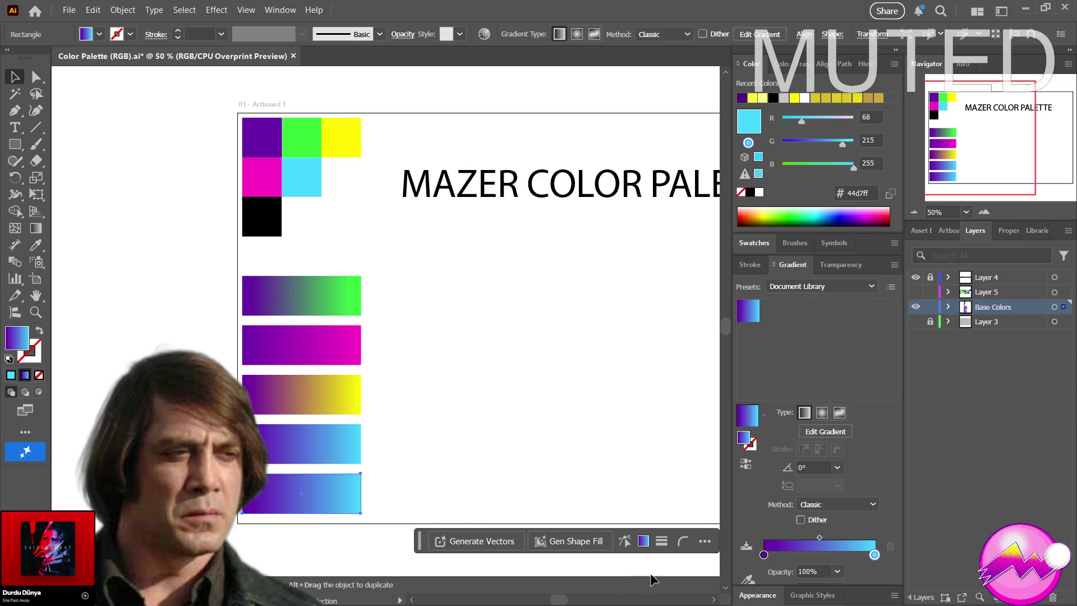
{"action": "left_click", "coordinate": [763, 555]}
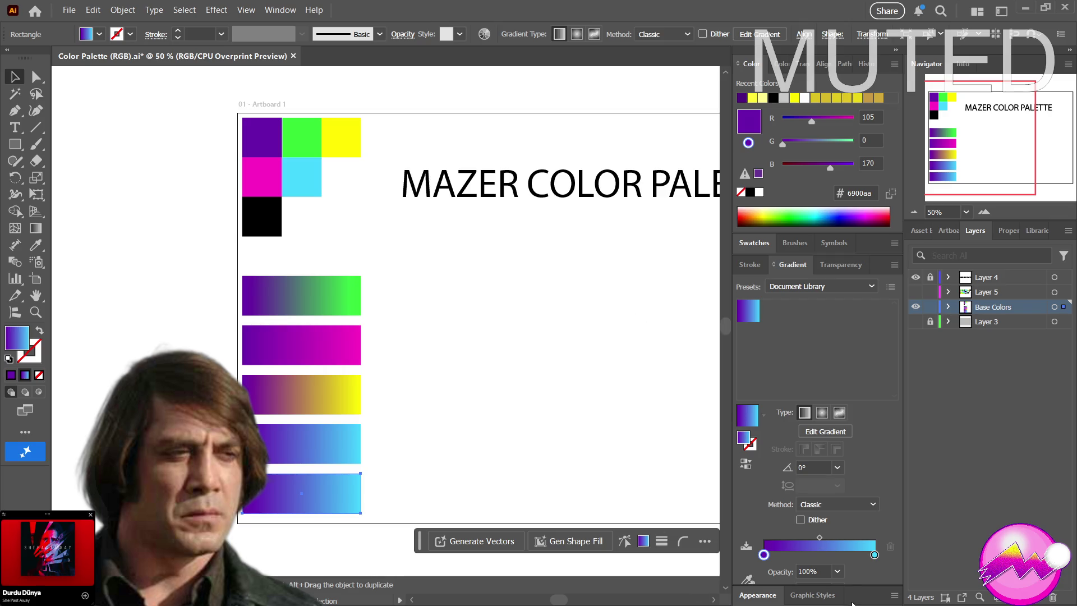
Set the bottom bar's start stop to the green swatch and end stop to yellow
{"action": "left_click", "coordinate": [751, 581]}
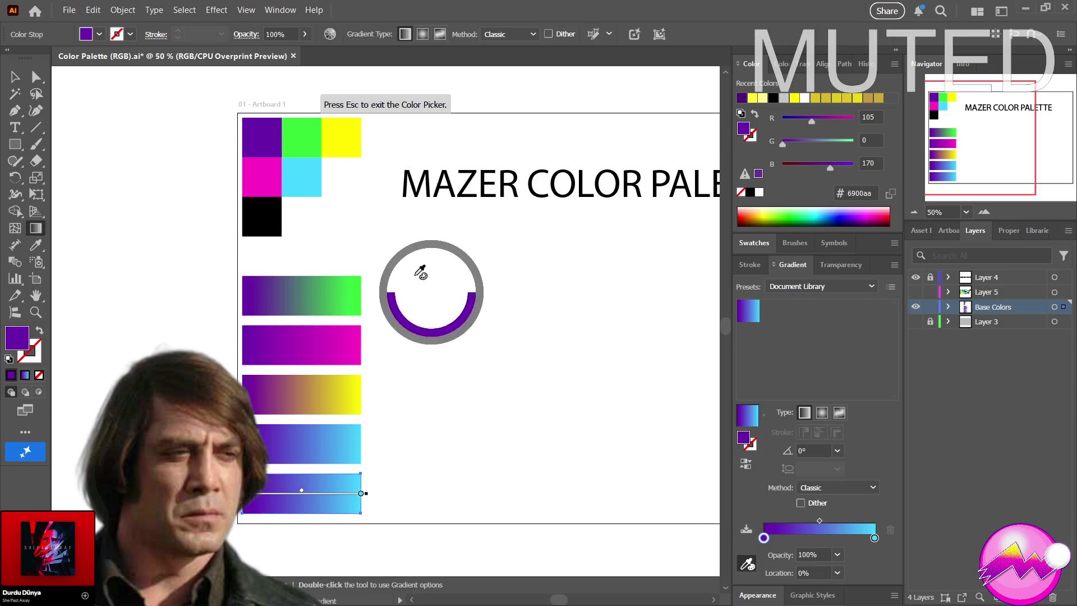
{"action": "left_click", "coordinate": [297, 130]}
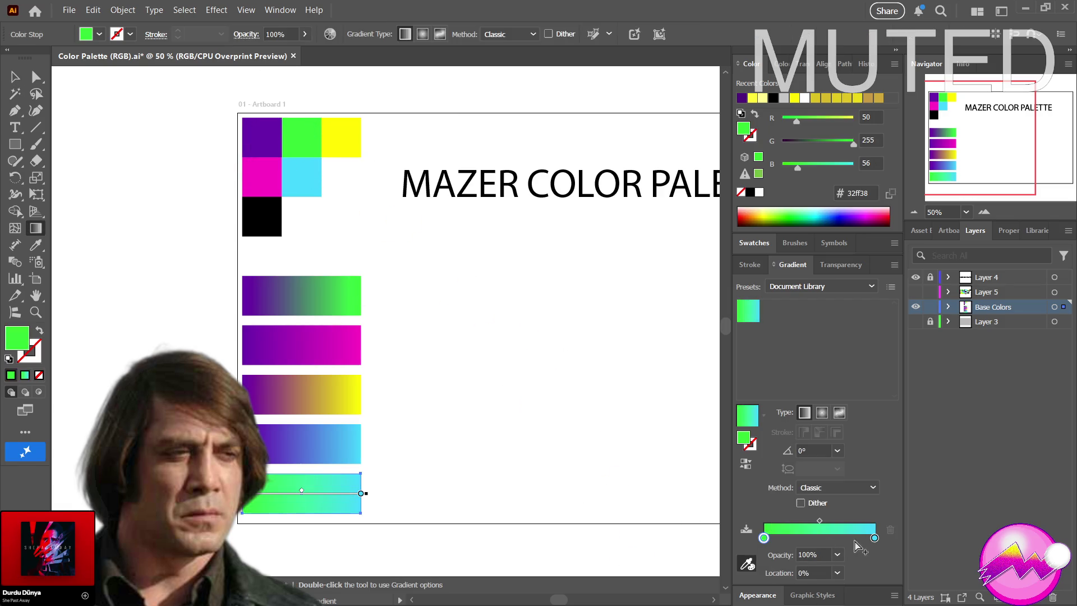
{"action": "left_click", "coordinate": [875, 538]}
{"action": "left_click", "coordinate": [748, 564]}
{"action": "left_click", "coordinate": [355, 137]}
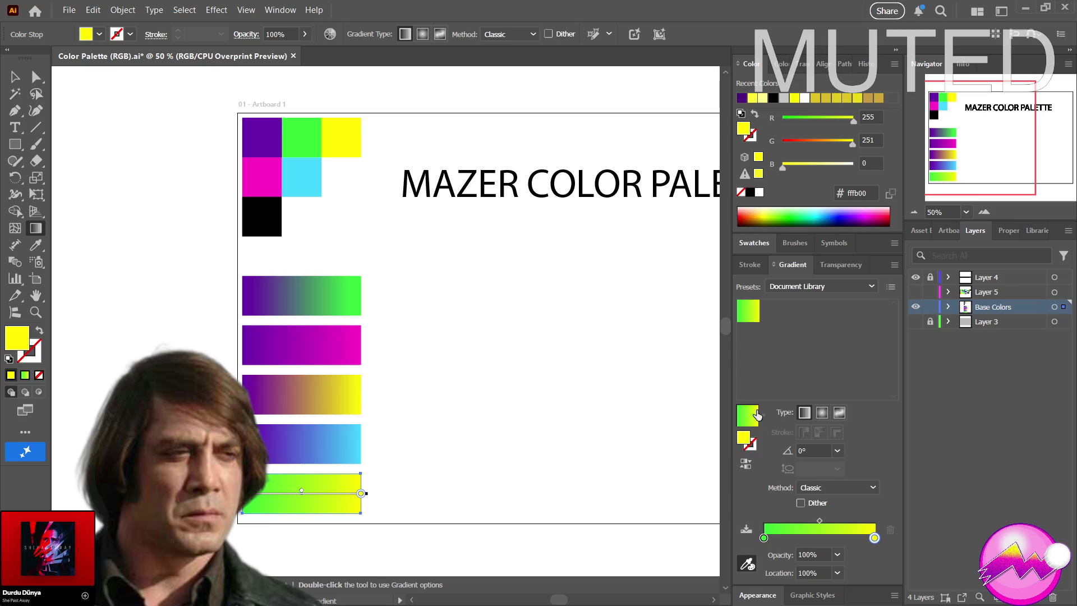
Alt-drag a copy of the green-to-yellow bar to its right
{"action": "scroll", "coordinate": [521, 410], "scroll_direction": "down", "scroll_amount": 3}
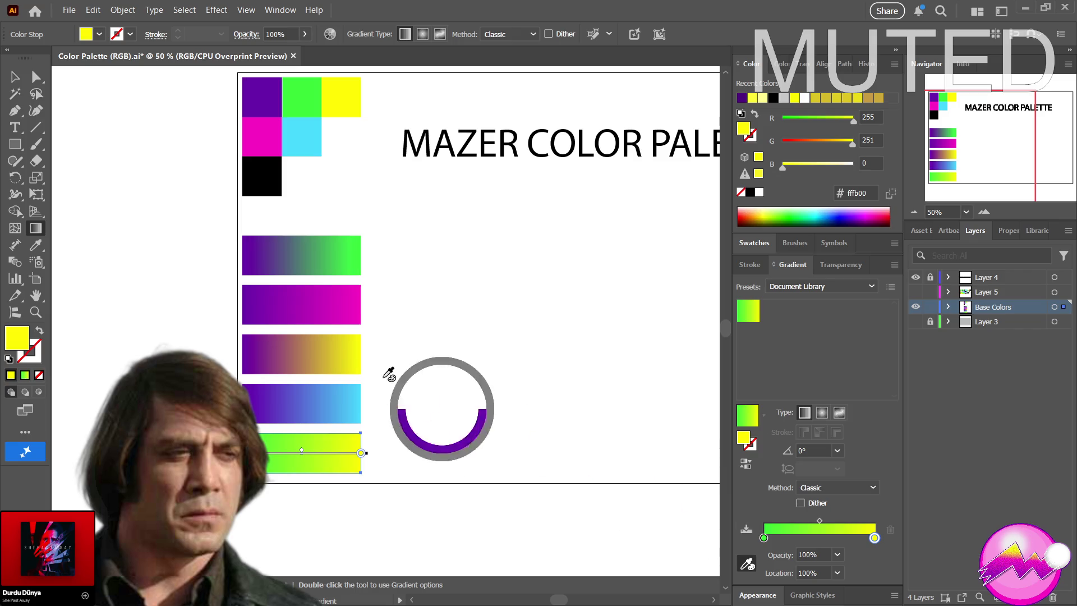
{"action": "left_click", "coordinate": [15, 77]}
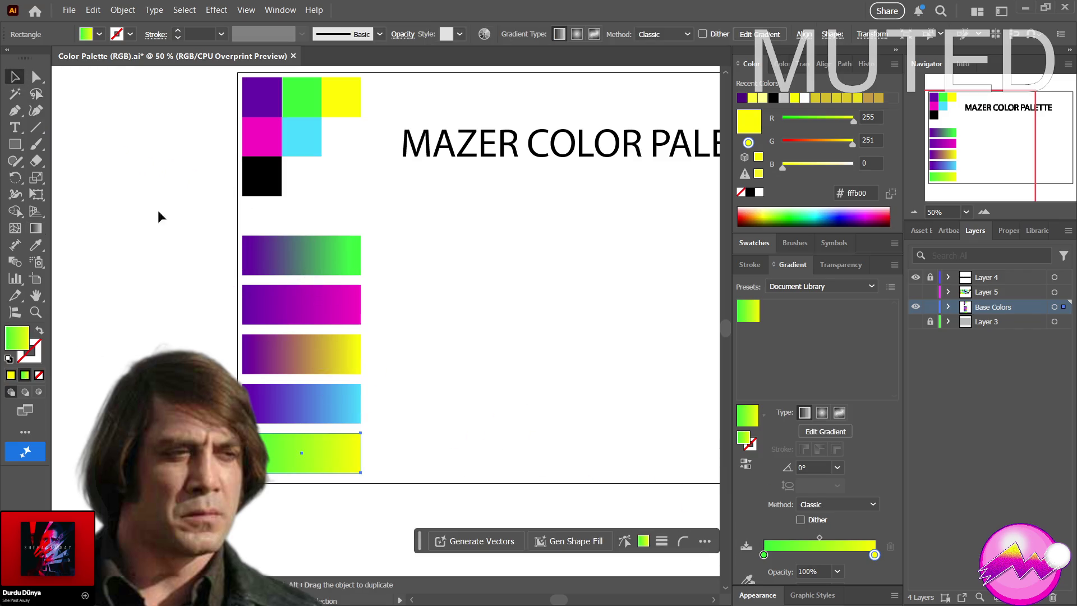
{"action": "left_click_drag", "start_coordinate": [284, 452], "coordinate": [411, 448]}
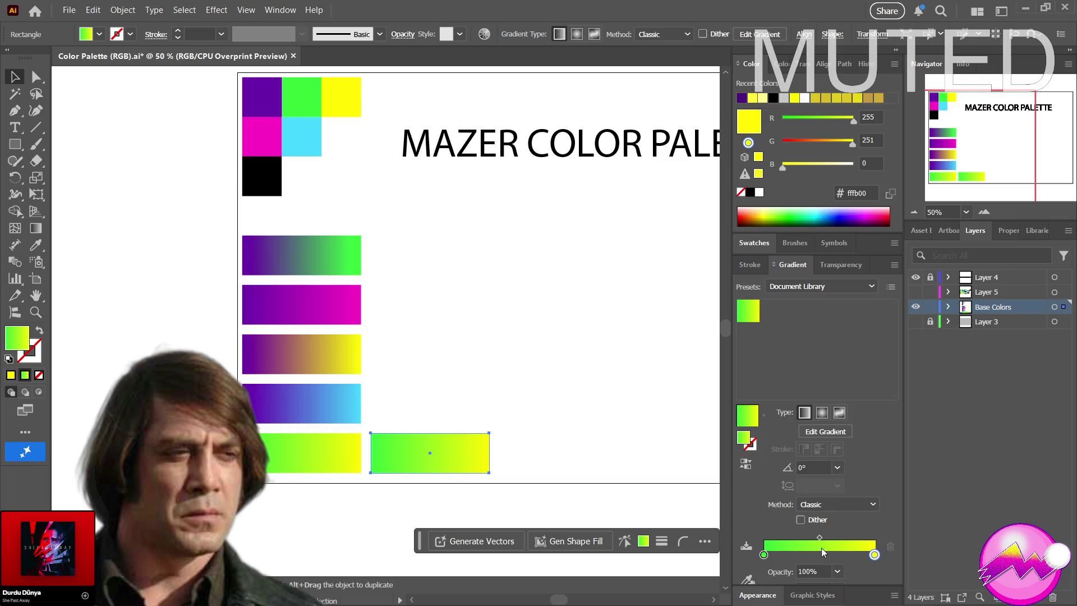
Make the new bar green-to-magenta and duplicate it into the row above
{"action": "left_click", "coordinate": [747, 579]}
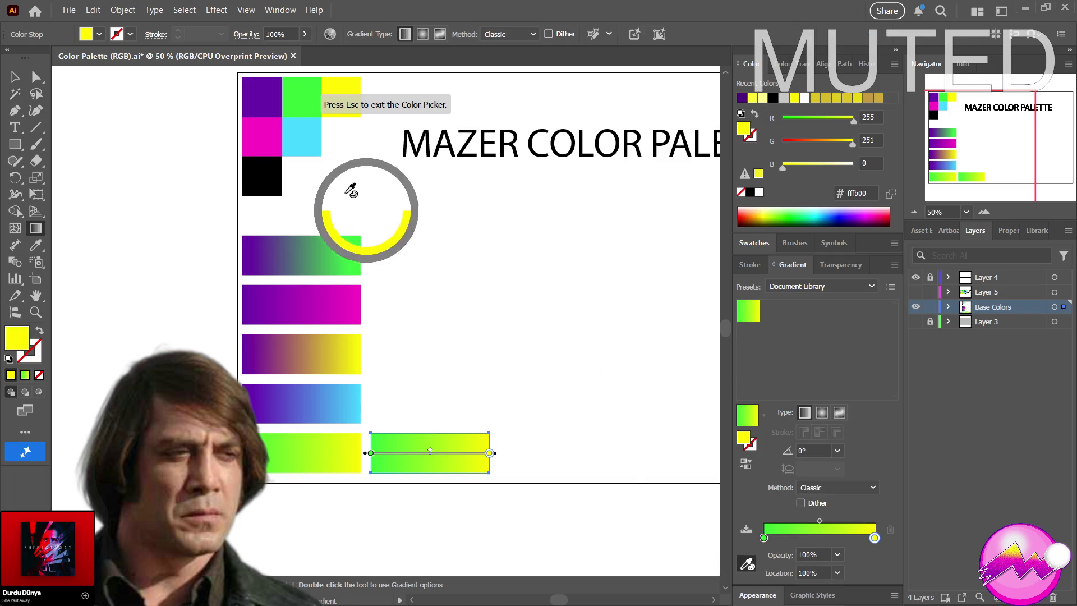
{"action": "left_click", "coordinate": [268, 134]}
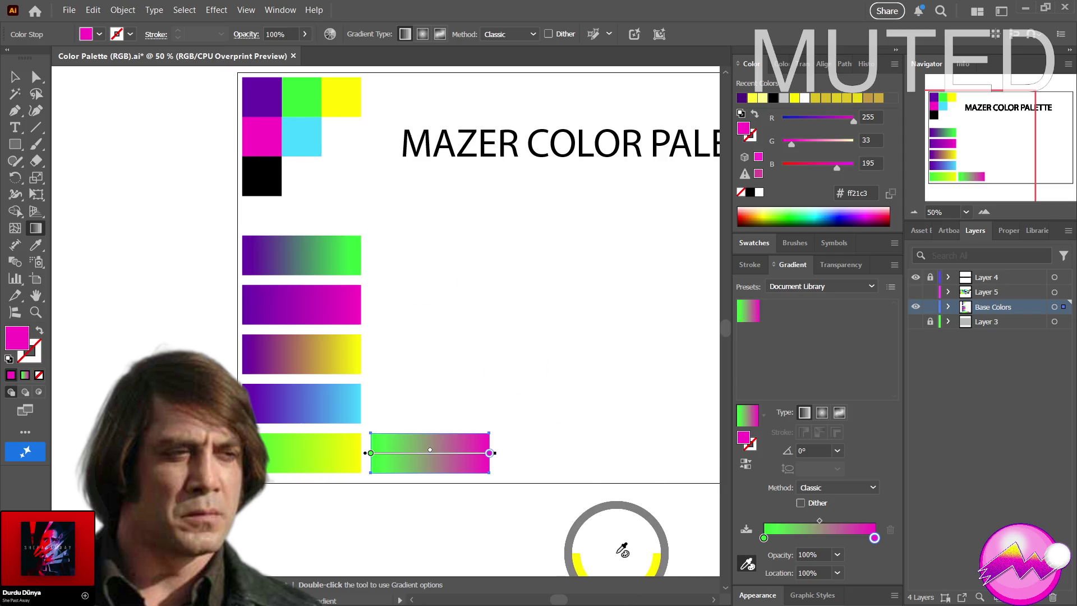
{"action": "left_click", "coordinate": [8, 80]}
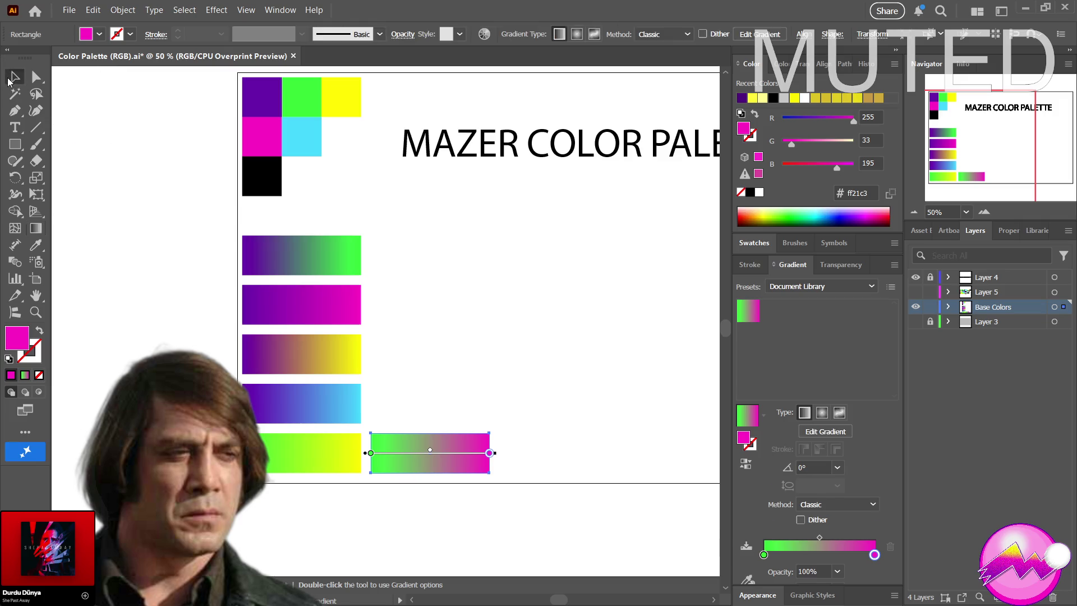
{"action": "mouse_move", "coordinate": [419, 456]}
{"action": "left_mouse_down"}
{"action": "mouse_move", "coordinate": [547, 457]}
{"action": "mouse_move", "coordinate": [418, 413]}
{"action": "left_mouse_up"}
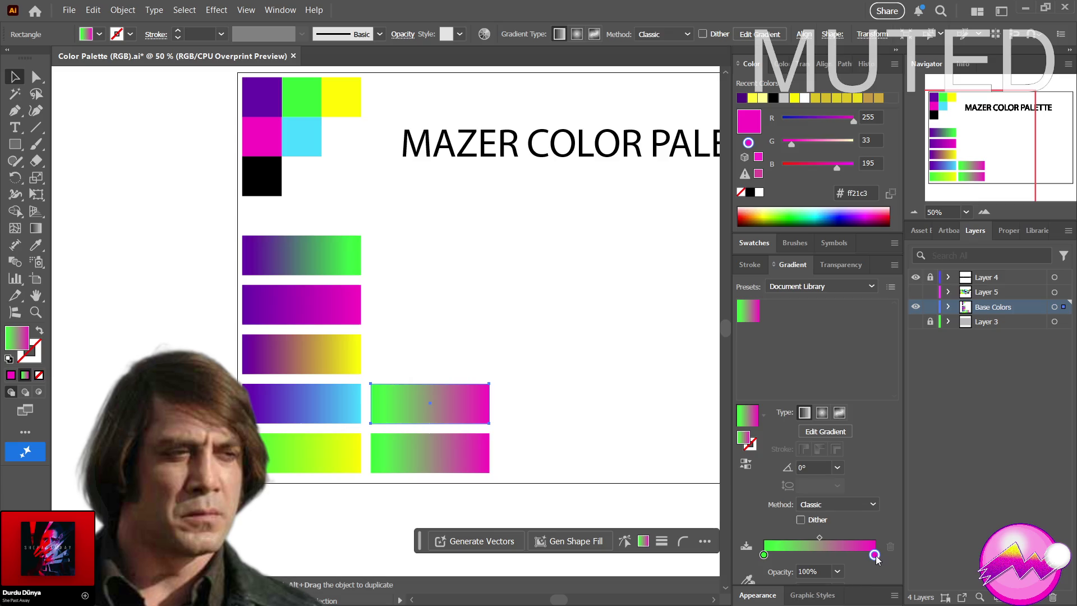
Change that copy's end stop to cyan and duplicate the green-to-cyan bar upward
{"action": "left_click", "coordinate": [746, 579]}
{"action": "left_click", "coordinate": [303, 136]}
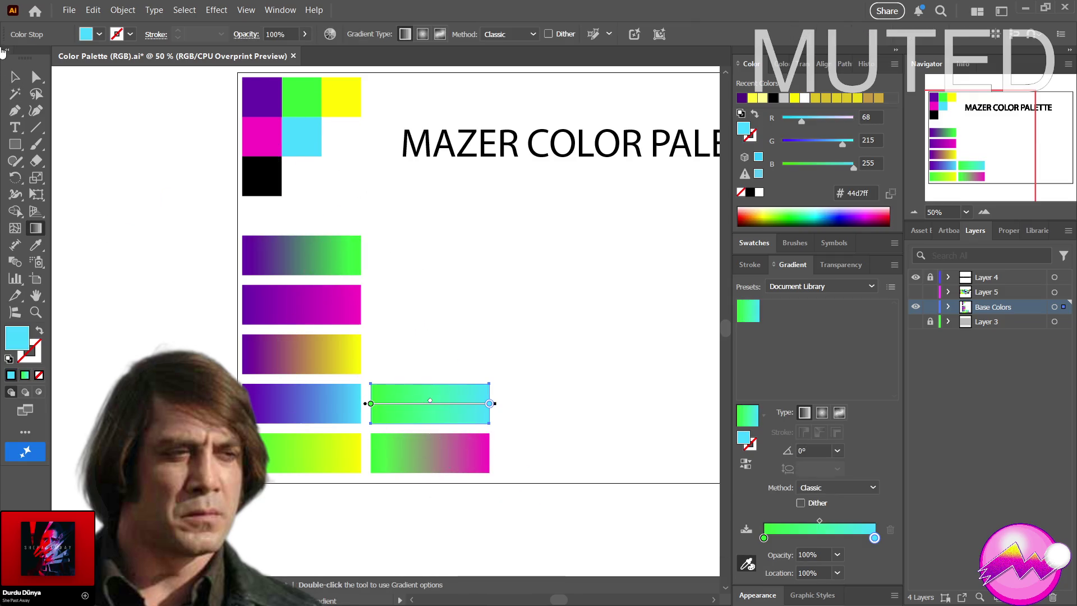
{"action": "left_click", "coordinate": [14, 77]}
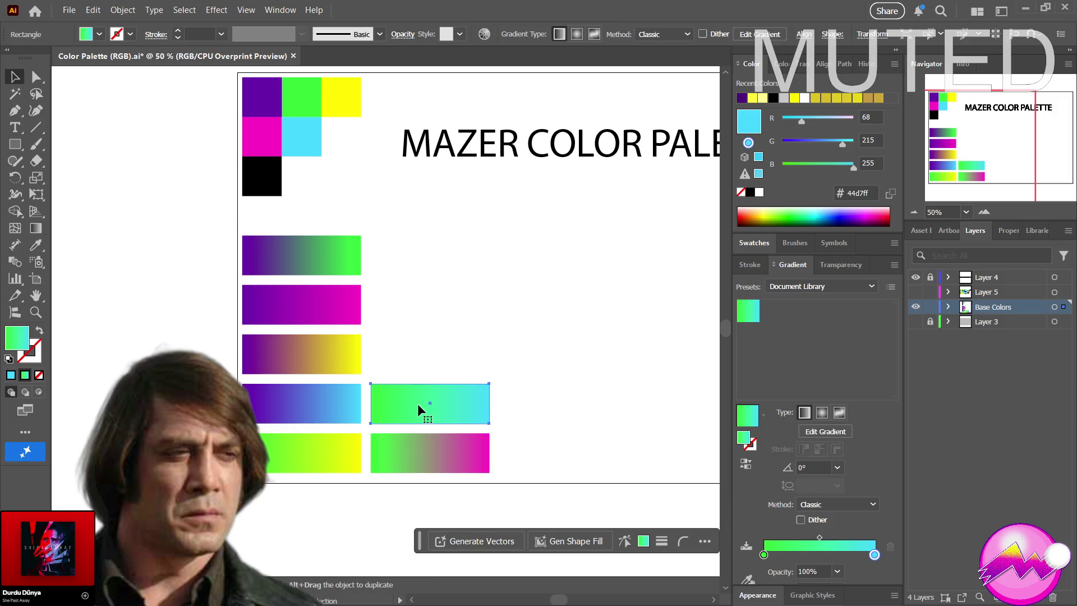
{"action": "left_click_drag", "start_coordinate": [416, 403], "coordinate": [416, 356]}
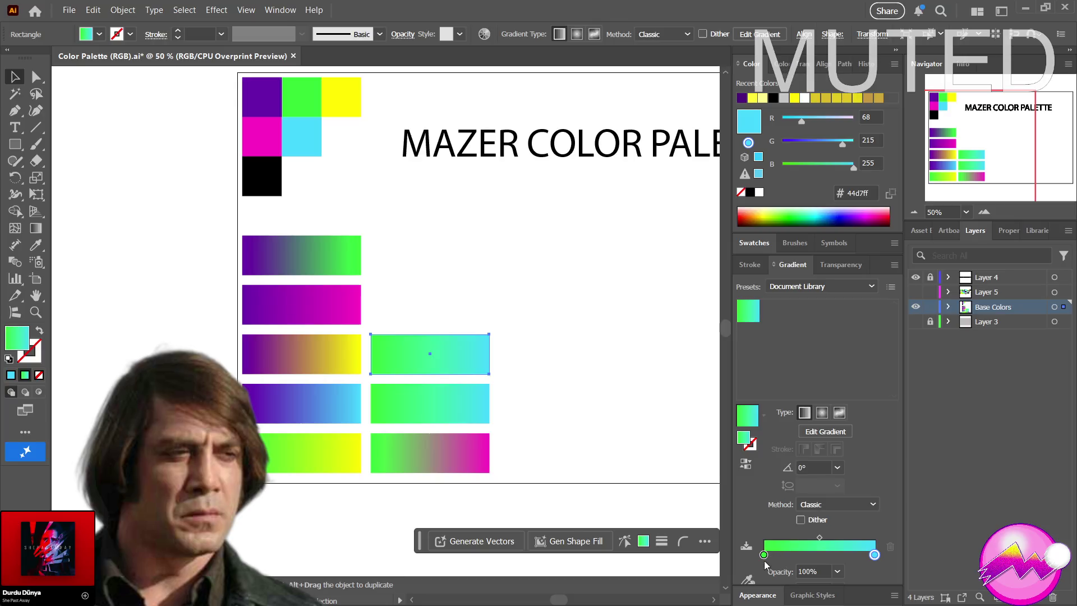
{"action": "left_click", "coordinate": [747, 578]}
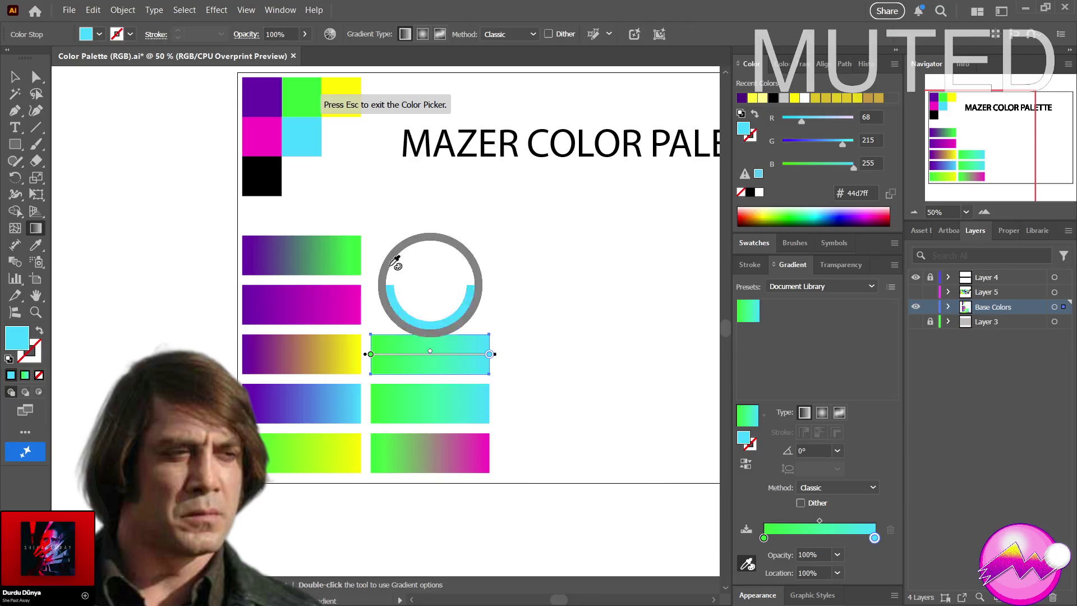
Sample the yellow swatch into both gradient stops of the upper bar
{"action": "left_click", "coordinate": [358, 80]}
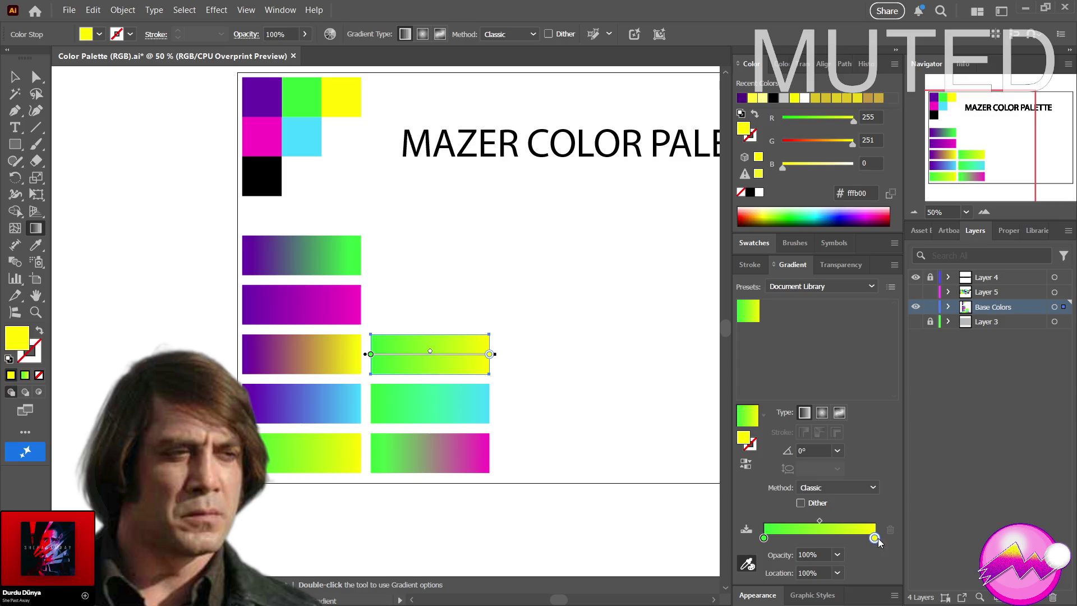
{"action": "left_click", "coordinate": [763, 540]}
{"action": "left_click_drag", "start_coordinate": [763, 540], "coordinate": [359, 96]}
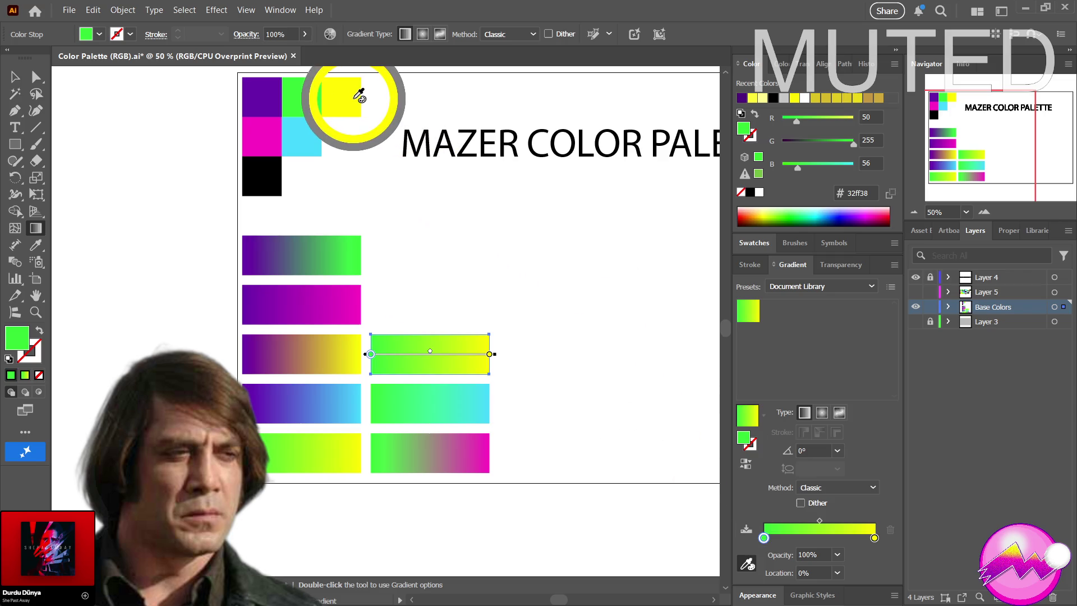
{"action": "left_click_drag", "start_coordinate": [359, 95], "coordinate": [567, 276]}
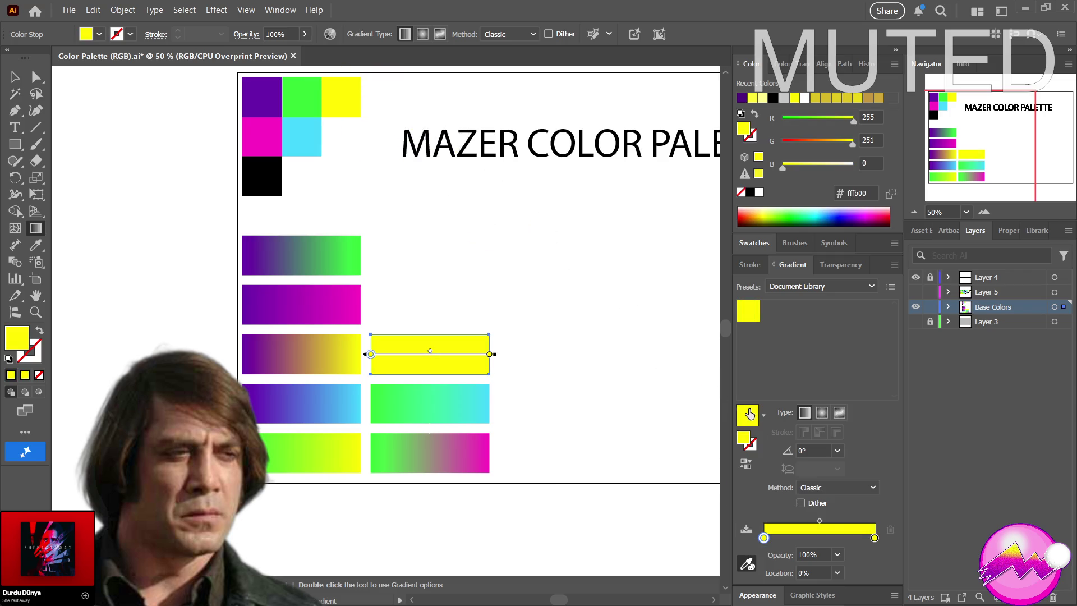
Set the end stop to magenta and copy the yellow-to-magenta bar into the row above
{"action": "left_click", "coordinate": [874, 538]}
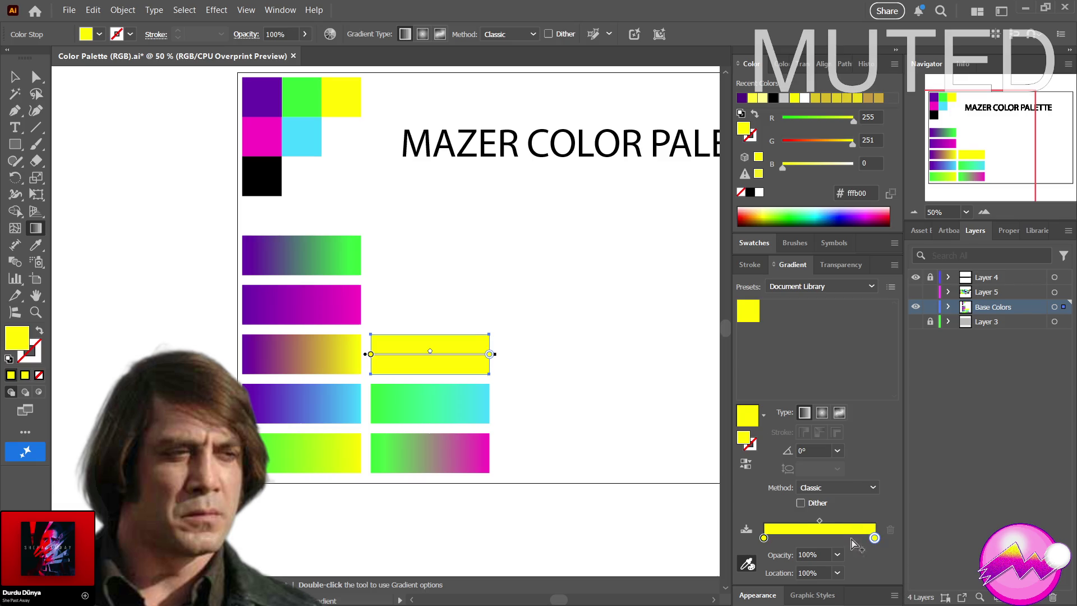
{"action": "mouse_move", "coordinate": [748, 564]}
{"action": "left_mouse_down"}
{"action": "mouse_move", "coordinate": [269, 97]}
{"action": "mouse_move", "coordinate": [306, 123]}
{"action": "left_mouse_up"}
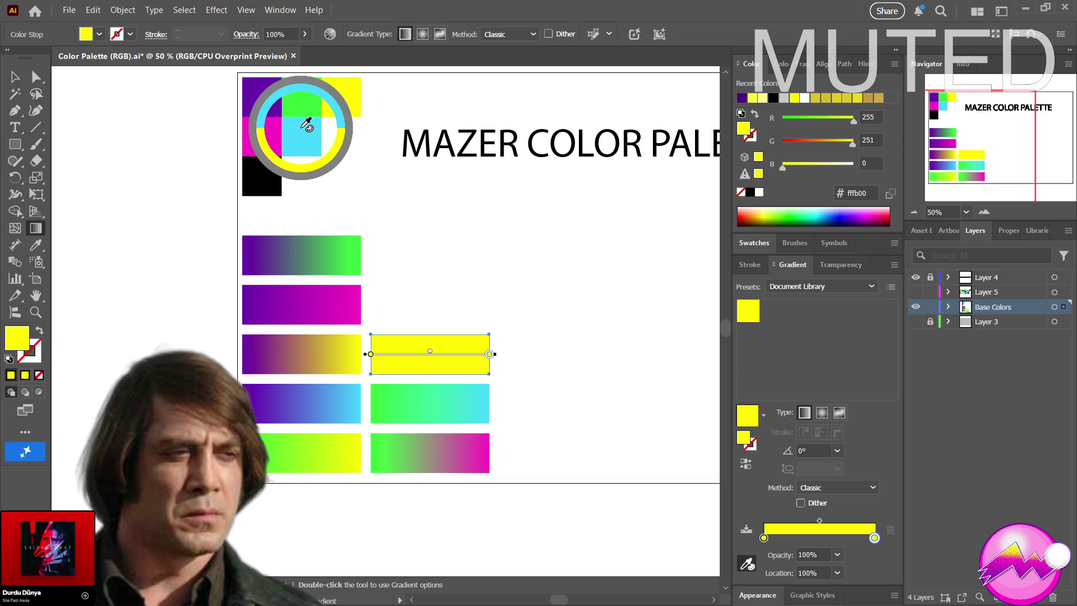
{"action": "mouse_move", "coordinate": [307, 123]}
{"action": "left_mouse_down"}
{"action": "mouse_move", "coordinate": [329, 97]}
{"action": "mouse_move", "coordinate": [326, 112]}
{"action": "mouse_move", "coordinate": [269, 137]}
{"action": "left_mouse_up"}
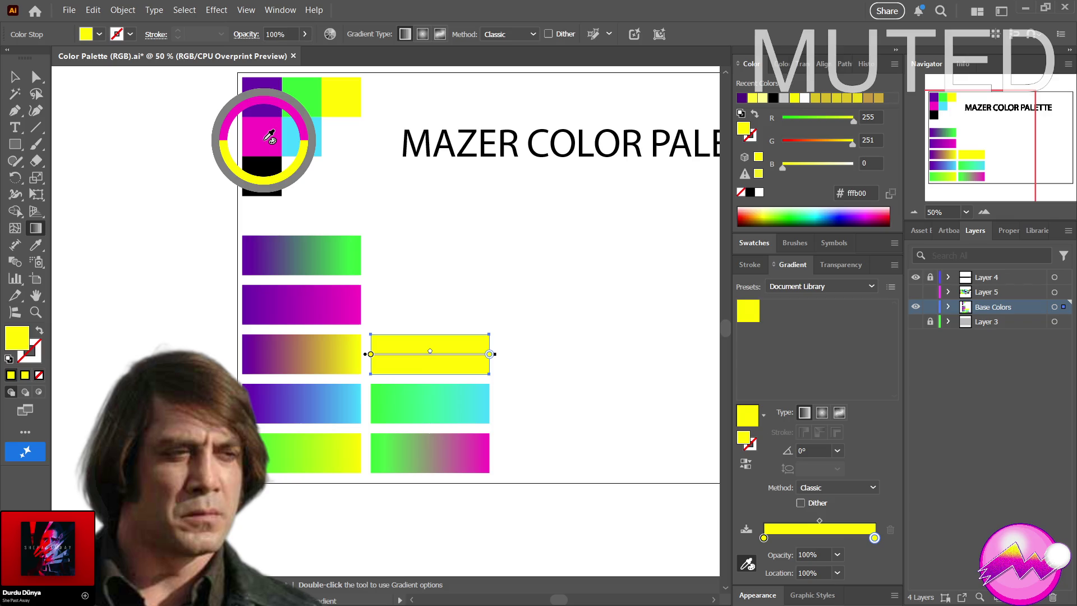
{"action": "mouse_move", "coordinate": [270, 136]}
{"action": "left_mouse_down"}
{"action": "mouse_move", "coordinate": [256, 149]}
{"action": "mouse_move", "coordinate": [218, 83]}
{"action": "left_mouse_up"}
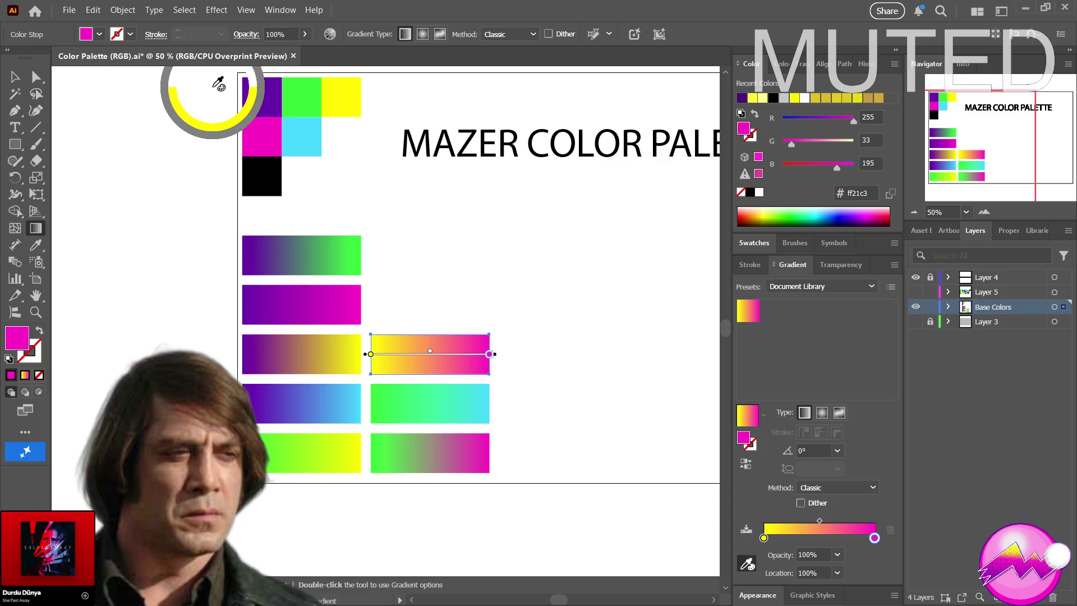
{"action": "left_click_drag", "start_coordinate": [218, 83], "coordinate": [218, 83]}
{"action": "left_click", "coordinate": [11, 73]}
{"action": "mouse_move", "coordinate": [396, 359]}
{"action": "left_mouse_down", "text": "alt"}
{"action": "mouse_move", "coordinate": [387, 307]}
{"action": "mouse_move", "coordinate": [410, 310]}
{"action": "mouse_move", "coordinate": [392, 307]}
{"action": "left_mouse_up", "text": "alt"}
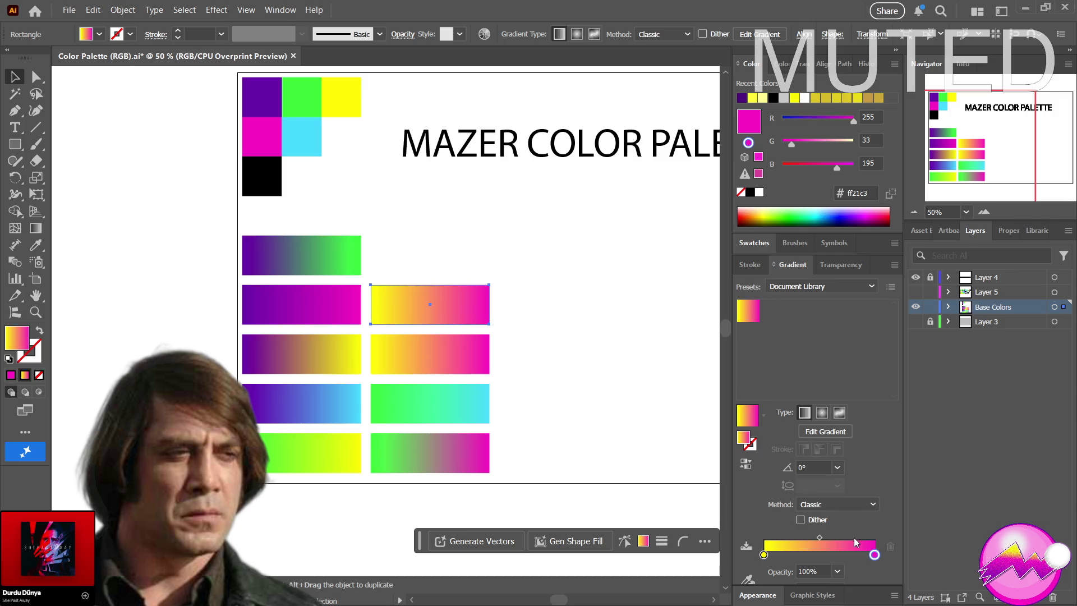
Make the bar yellow-to-cyan, copy it to the top row, then copy it rightward
{"action": "left_click", "coordinate": [747, 579]}
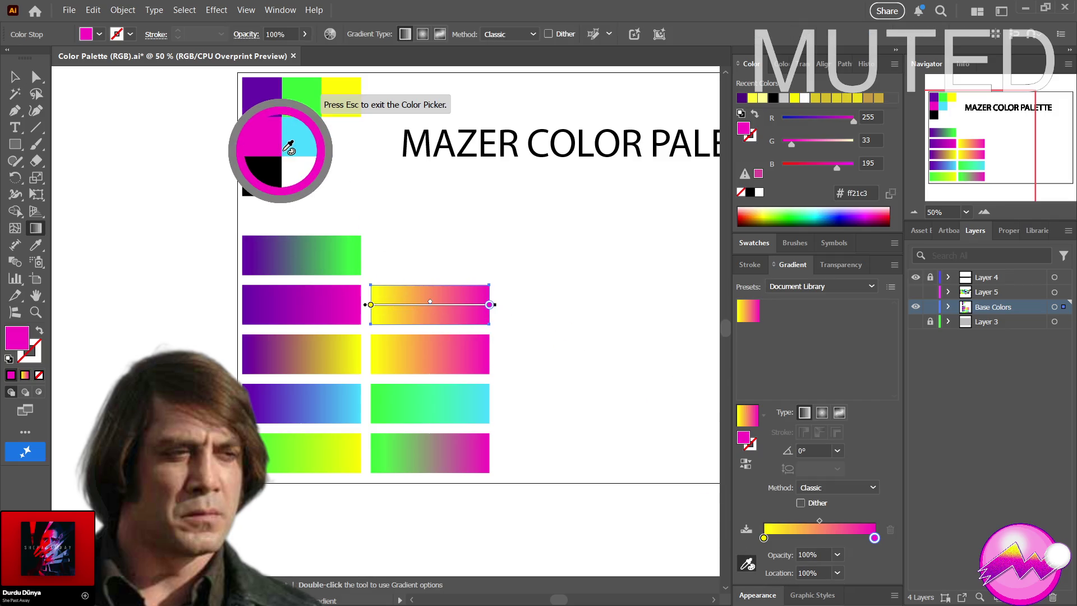
{"action": "left_click", "coordinate": [304, 135]}
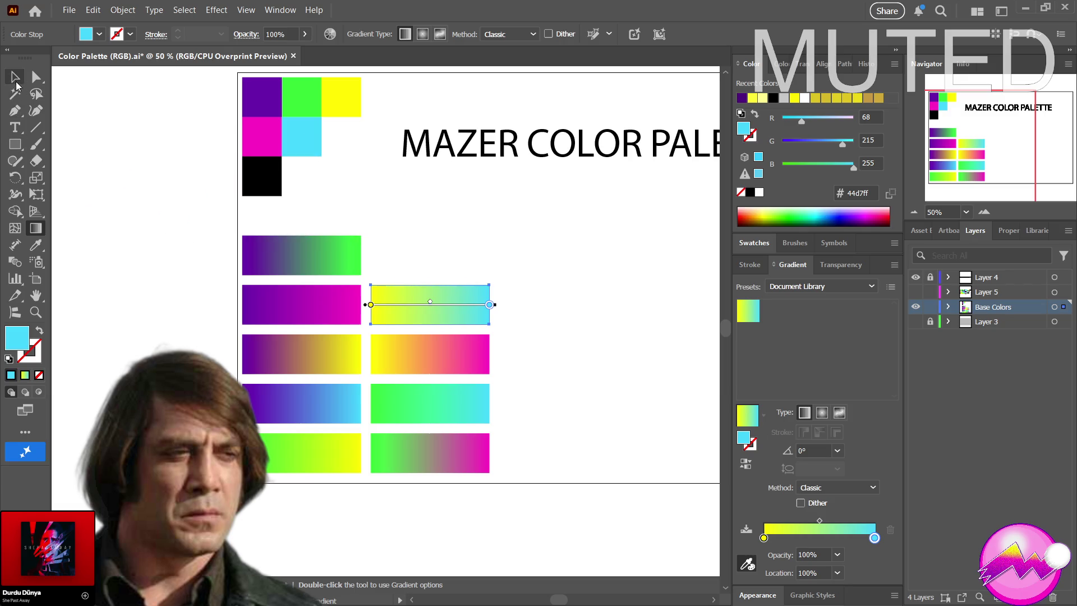
{"action": "left_click", "coordinate": [15, 77]}
{"action": "left_click_drag", "start_coordinate": [459, 317], "coordinate": [457, 270]}
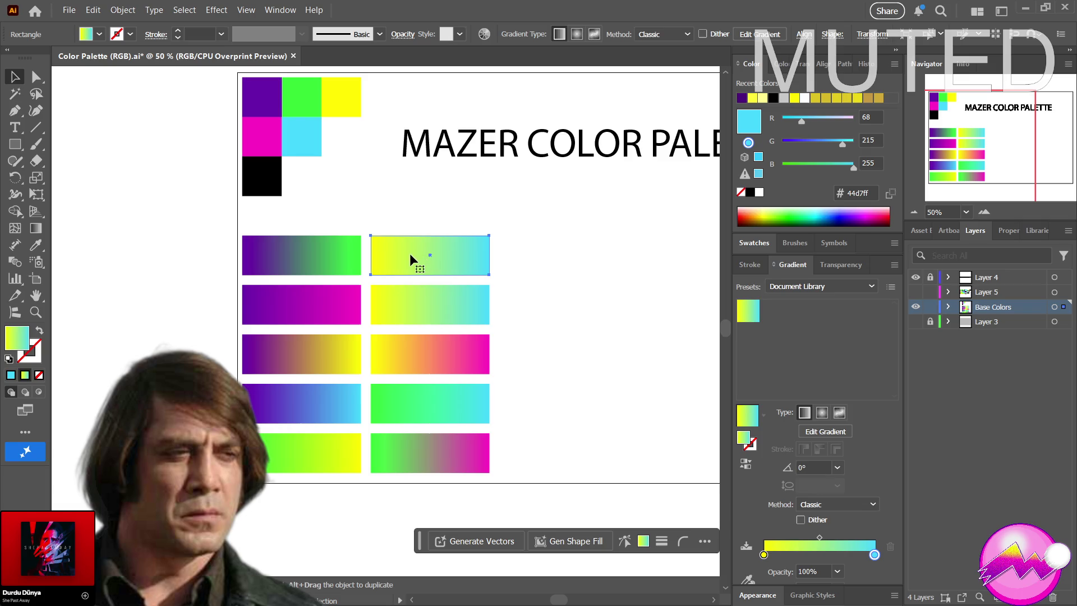
{"action": "left_click_drag", "start_coordinate": [413, 256], "coordinate": [526, 261]}
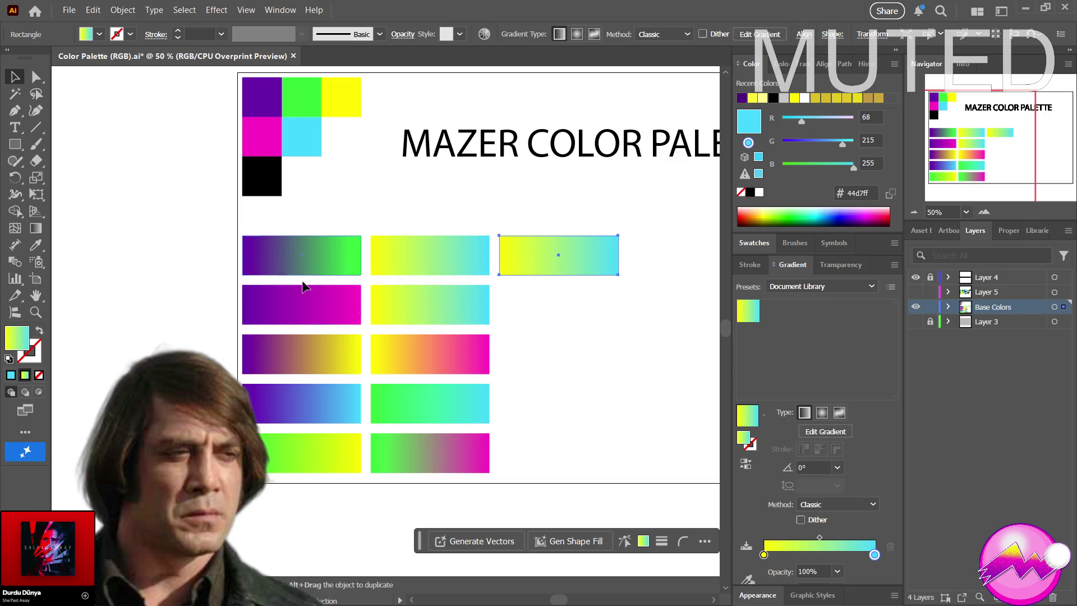
Set the third-column bar's start stop to the magenta swatch, giving a magenta-to-cyan gradient
{"action": "left_click", "coordinate": [763, 555]}
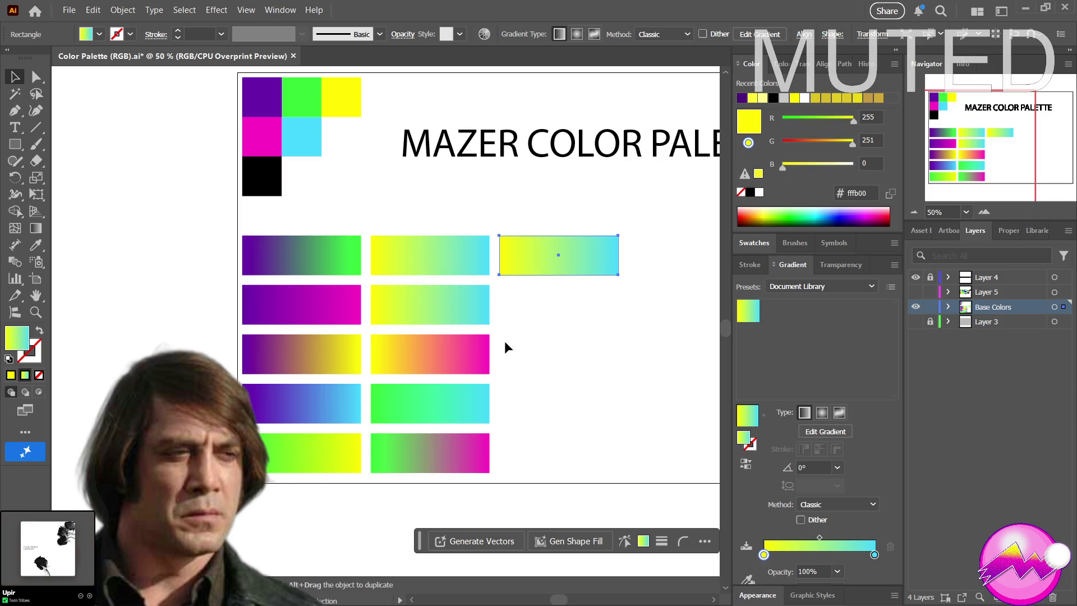
{"action": "left_click", "coordinate": [749, 579]}
{"action": "left_click", "coordinate": [264, 144]}
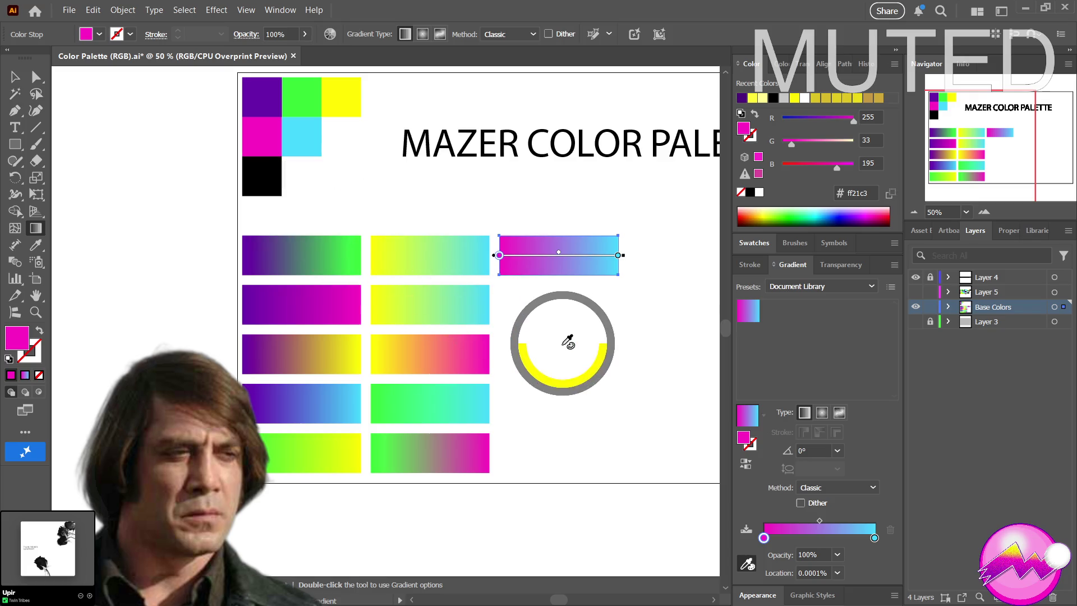
{"action": "key", "text": "z"}
{"action": "left_click_drag", "start_coordinate": [580, 407], "coordinate": [548, 433]}
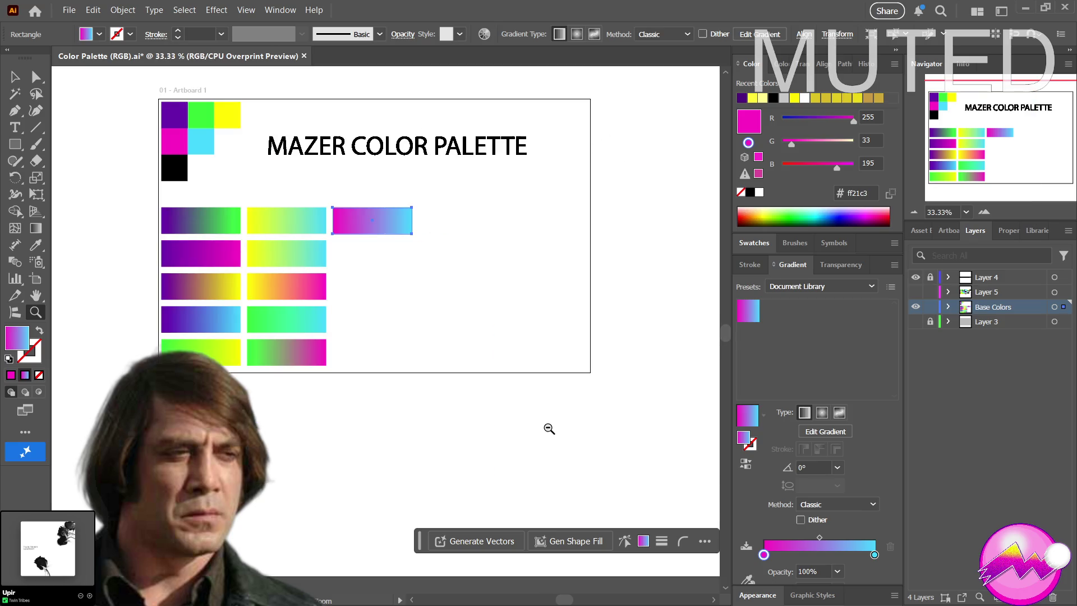
Pan the artboard to the window centre and zoom to 50% on the gradient bars
{"action": "left_click_drag", "start_coordinate": [360, 280], "coordinate": [497, 404]}
{"action": "mouse_move", "coordinate": [447, 377]}
{"action": "left_mouse_down"}
{"action": "mouse_move", "coordinate": [464, 412]}
{"action": "mouse_move", "coordinate": [386, 342]}
{"action": "left_mouse_up"}
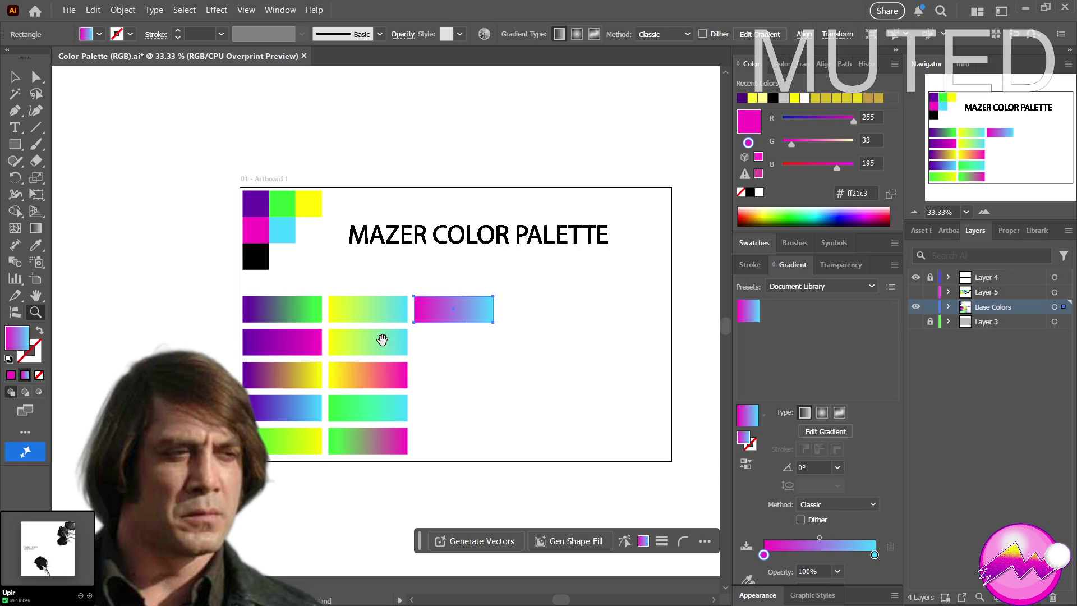
{"action": "left_click_drag", "start_coordinate": [384, 341], "coordinate": [411, 351]}
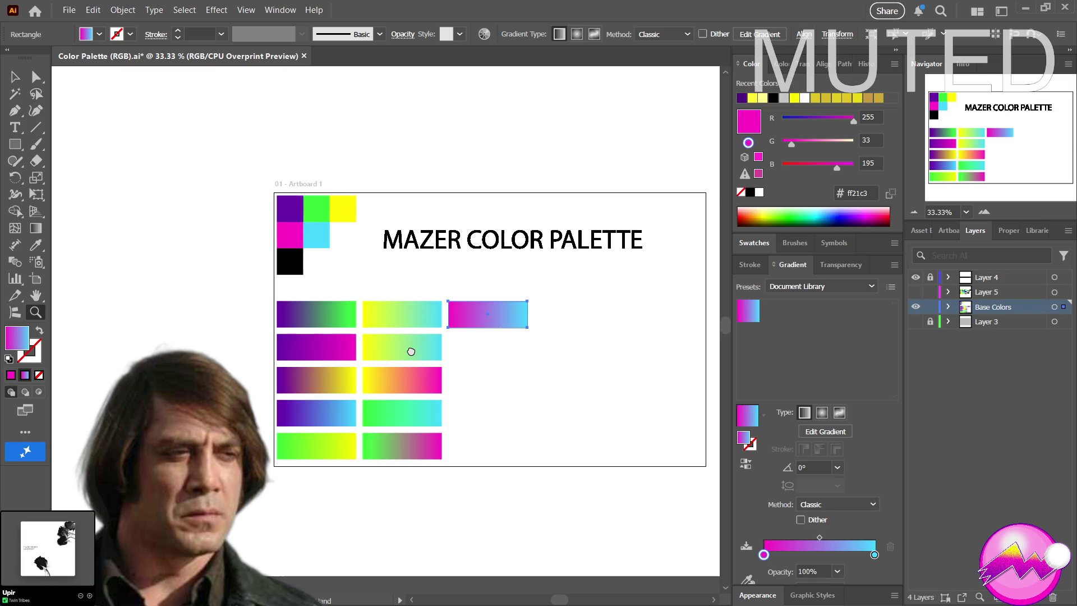
{"action": "mouse_move", "coordinate": [411, 352]}
{"action": "left_mouse_down"}
{"action": "mouse_move", "coordinate": [399, 380]}
{"action": "mouse_move", "coordinate": [404, 365]}
{"action": "left_mouse_up"}
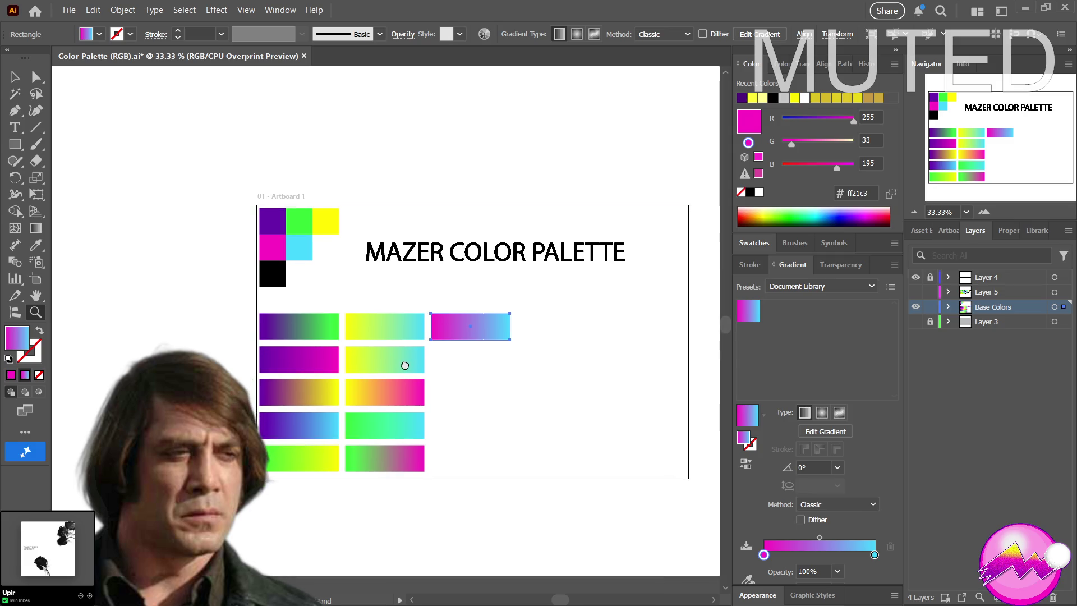
{"action": "left_click_drag", "start_coordinate": [397, 404], "coordinate": [381, 382]}
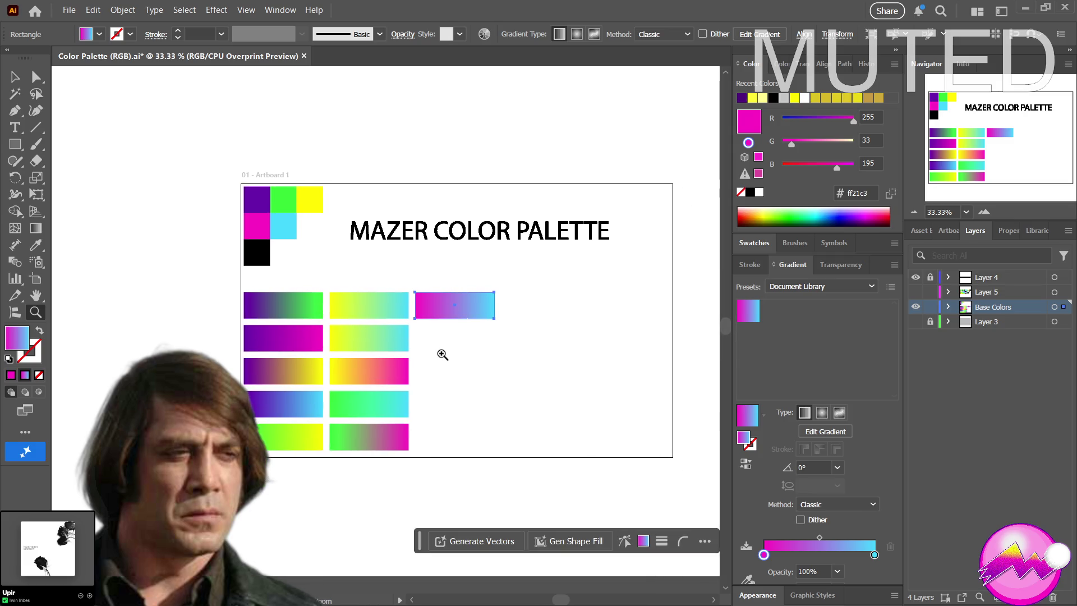
{"action": "left_click", "coordinate": [419, 357]}
{"action": "mouse_move", "coordinate": [415, 356]}
{"action": "left_mouse_down"}
{"action": "mouse_move", "coordinate": [404, 402]}
{"action": "mouse_move", "coordinate": [378, 403]}
{"action": "left_mouse_up"}
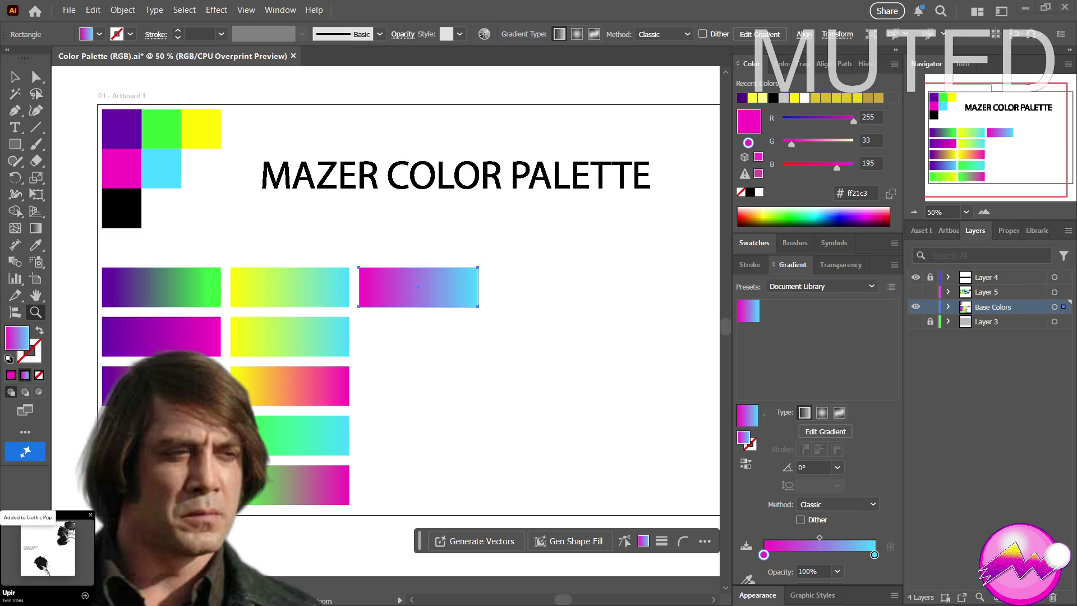
{"action": "left_click", "coordinate": [86, 597]}
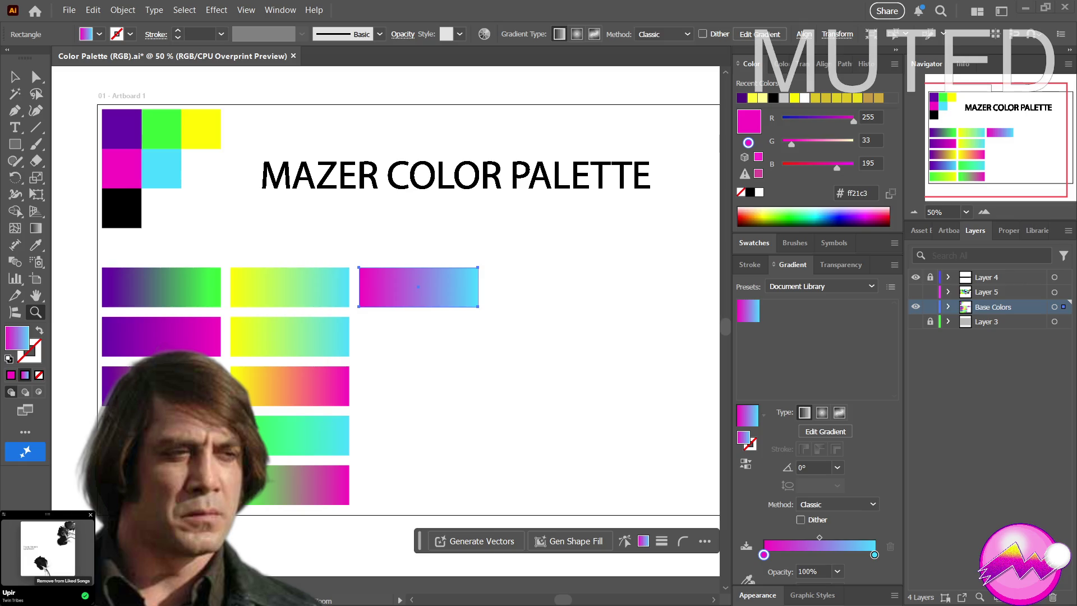
{"action": "left_click", "coordinate": [15, 76]}
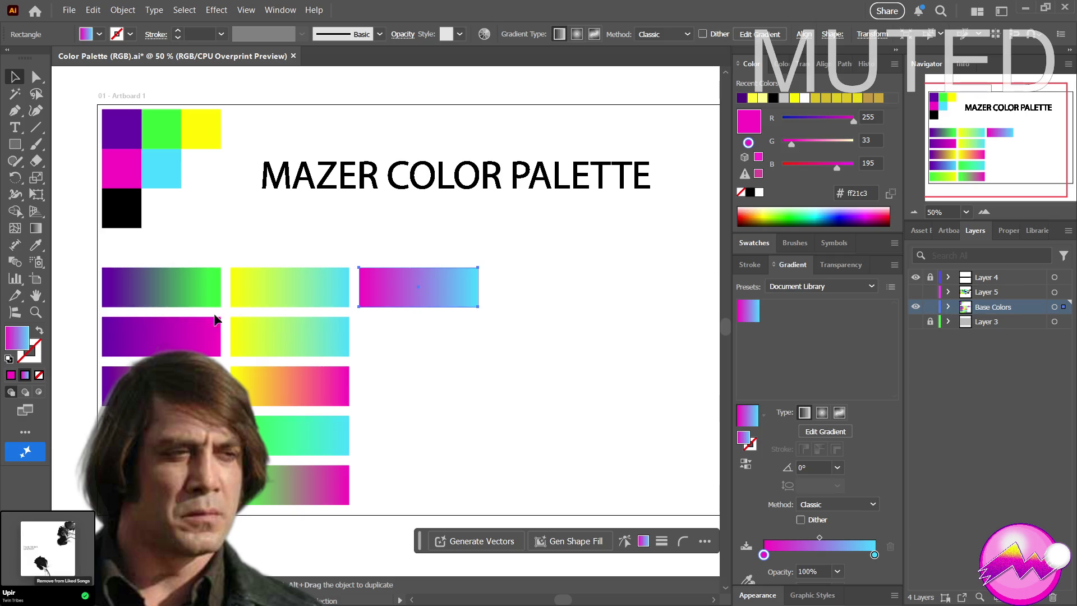
Duplicate the magenta-cyan bar below itself and set its left stop to the purple swatch
{"action": "left_click_drag", "start_coordinate": [418, 302], "coordinate": [418, 352]}
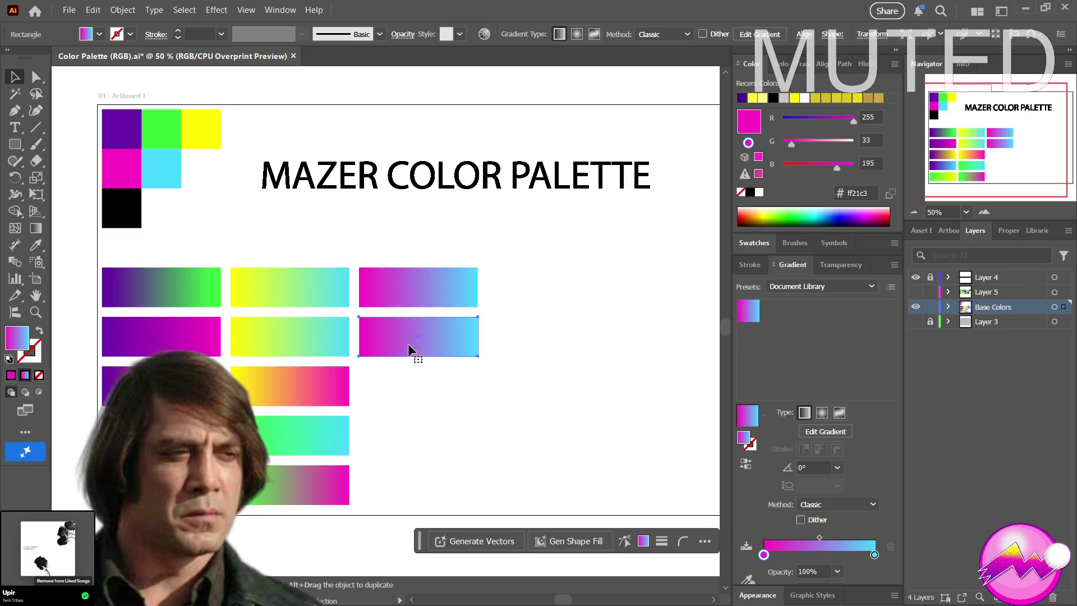
{"action": "left_click", "coordinate": [764, 555]}
{"action": "left_click", "coordinate": [748, 579]}
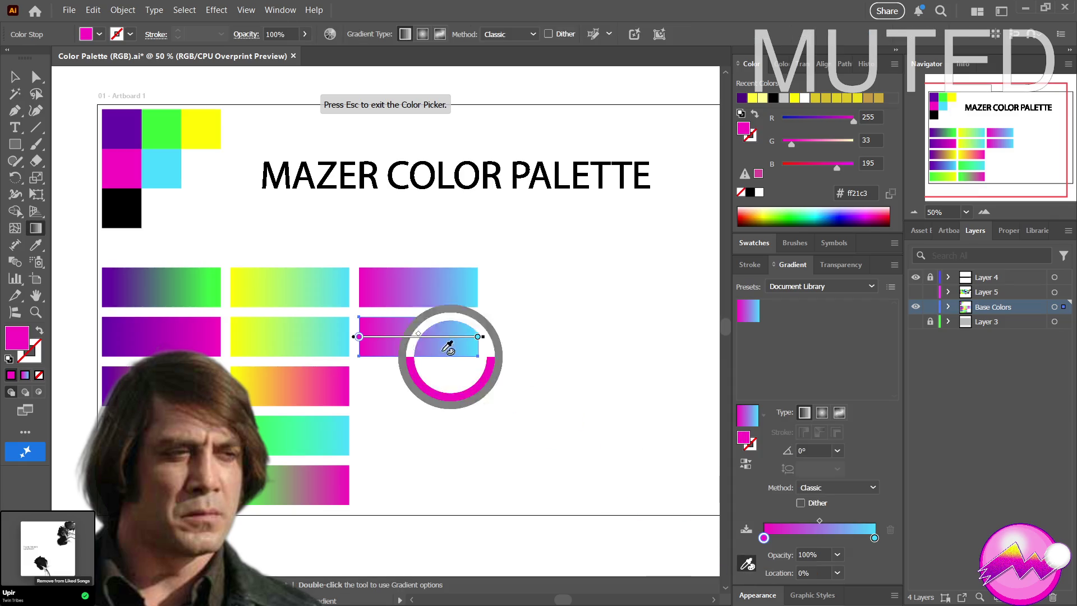
{"action": "left_click", "coordinate": [121, 129]}
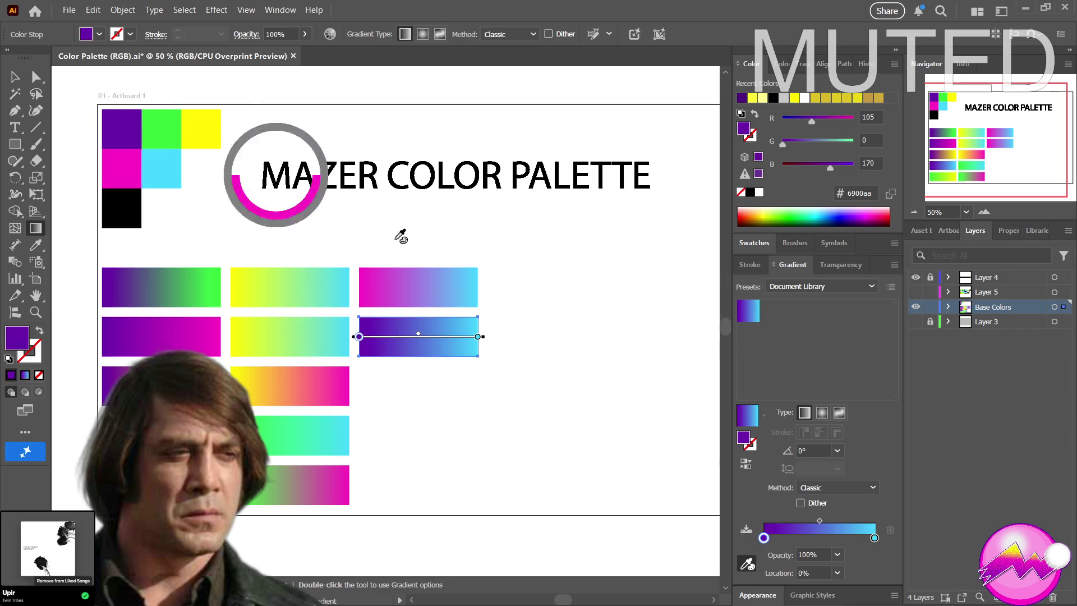
Set the right stop to black and place a copy of the purple-to-black bar beneath
{"action": "left_click", "coordinate": [875, 539]}
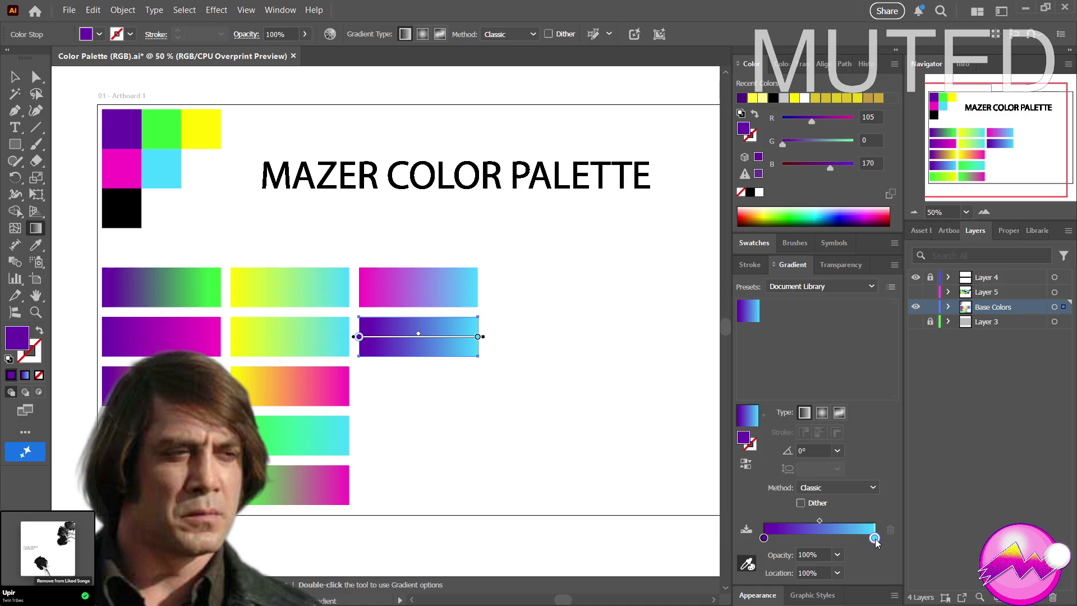
{"action": "left_click", "coordinate": [755, 570]}
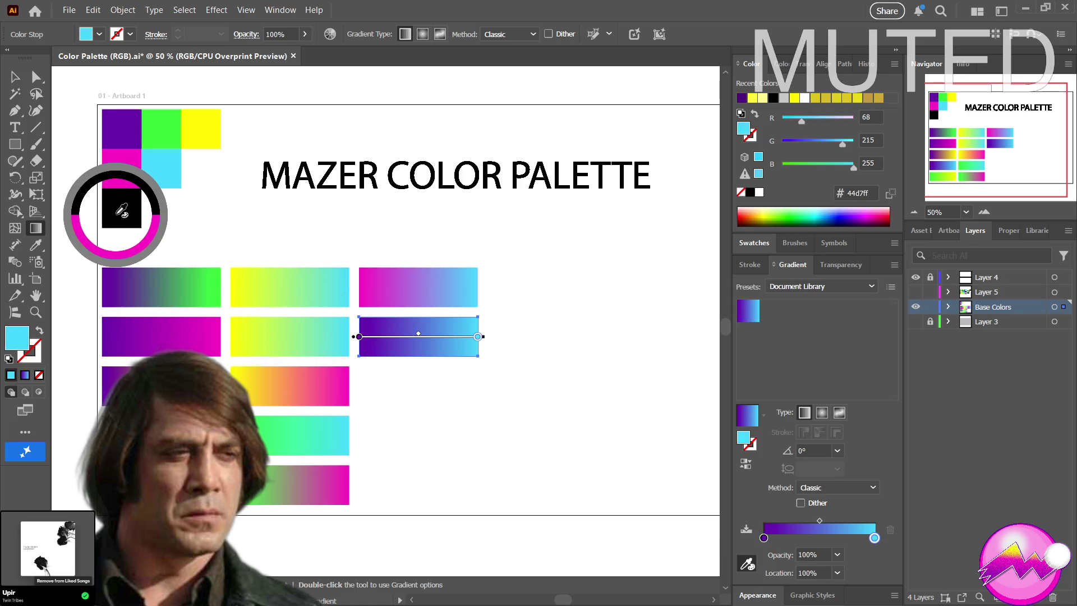
{"action": "left_click", "coordinate": [127, 210]}
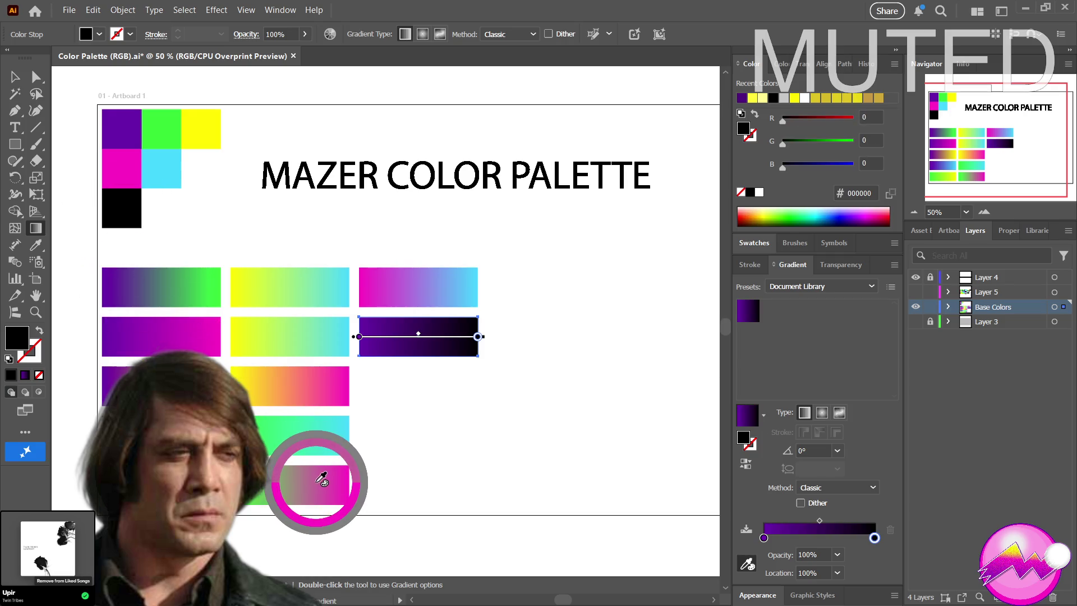
{"action": "left_click", "coordinate": [15, 77]}
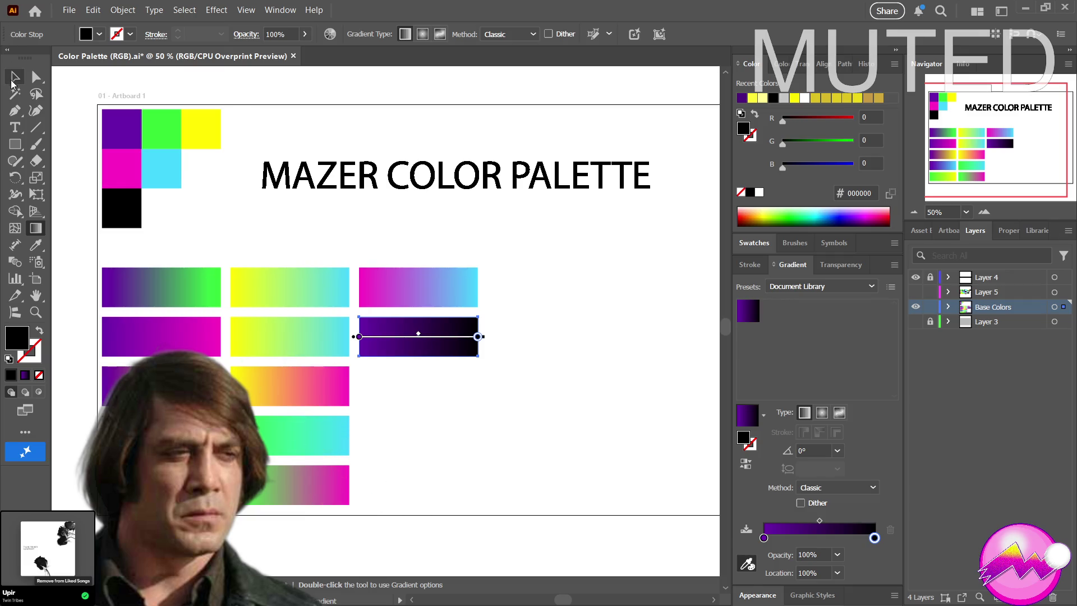
{"action": "left_click_drag", "start_coordinate": [412, 333], "coordinate": [418, 383]}
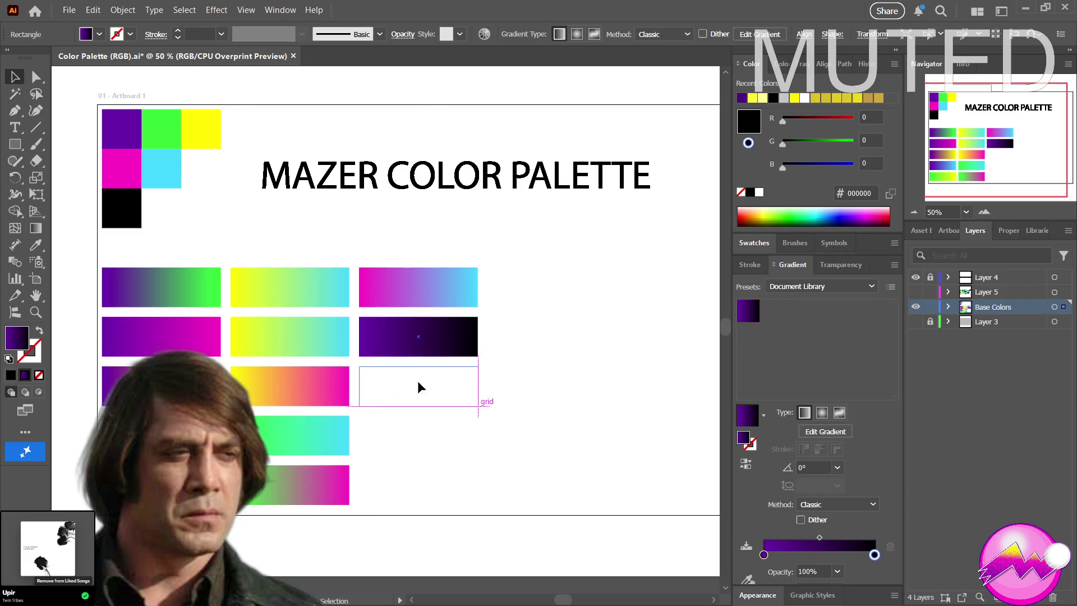
Set the copy's right stop to white, then Alt-drag the purple-black and purple-white pair into the bottom rows
{"action": "left_click", "coordinate": [752, 582]}
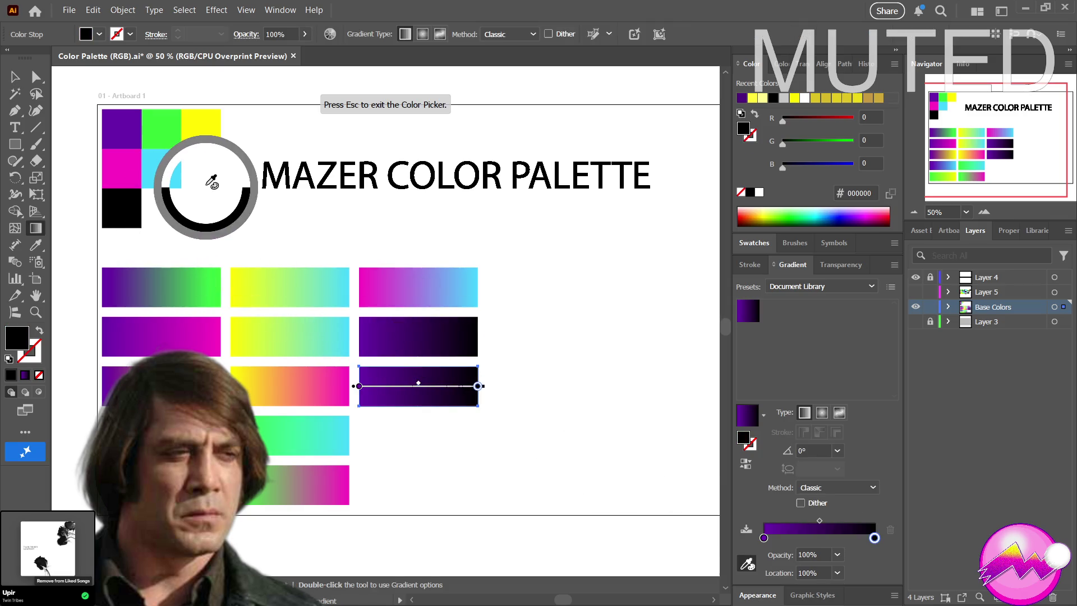
{"action": "left_click", "coordinate": [212, 166]}
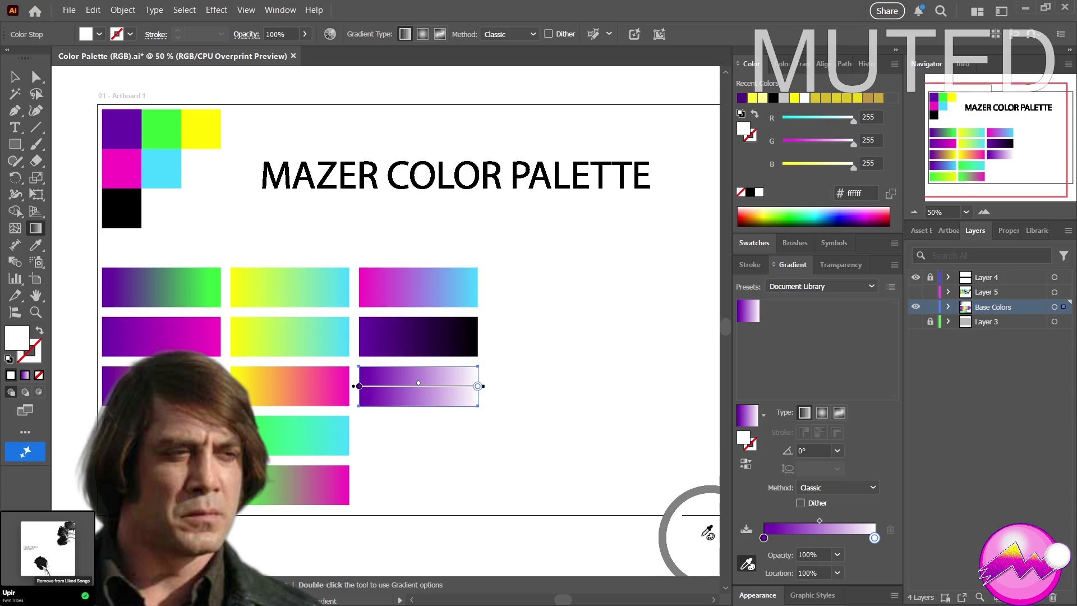
{"action": "left_click", "coordinate": [15, 77]}
{"action": "left_click", "coordinate": [430, 348]}
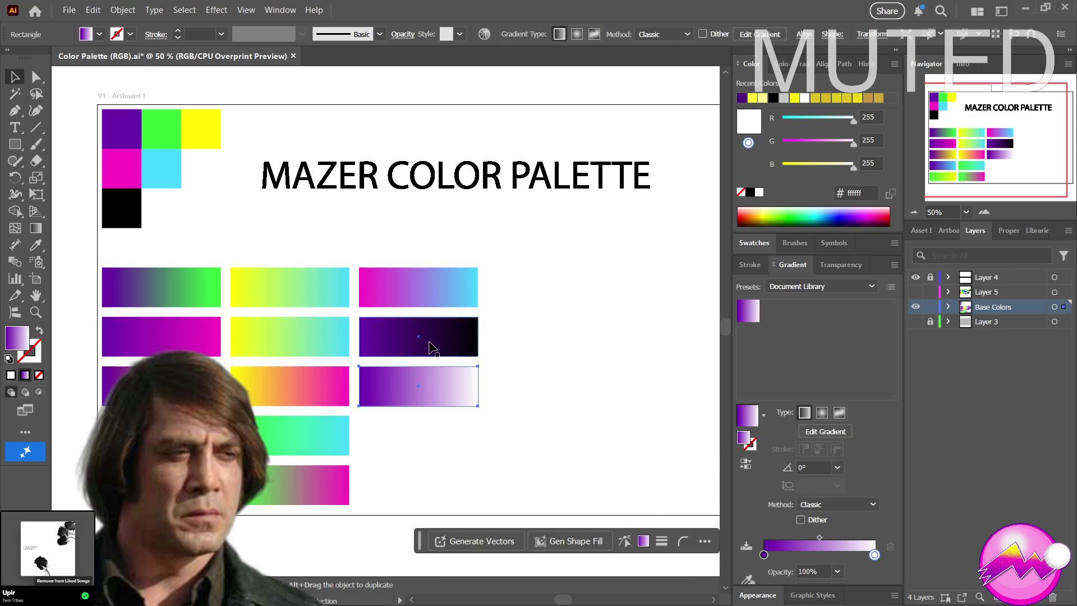
{"action": "left_click", "coordinate": [418, 382], "text": "shift"}
{"action": "left_click_drag", "start_coordinate": [419, 383], "coordinate": [418, 485]}
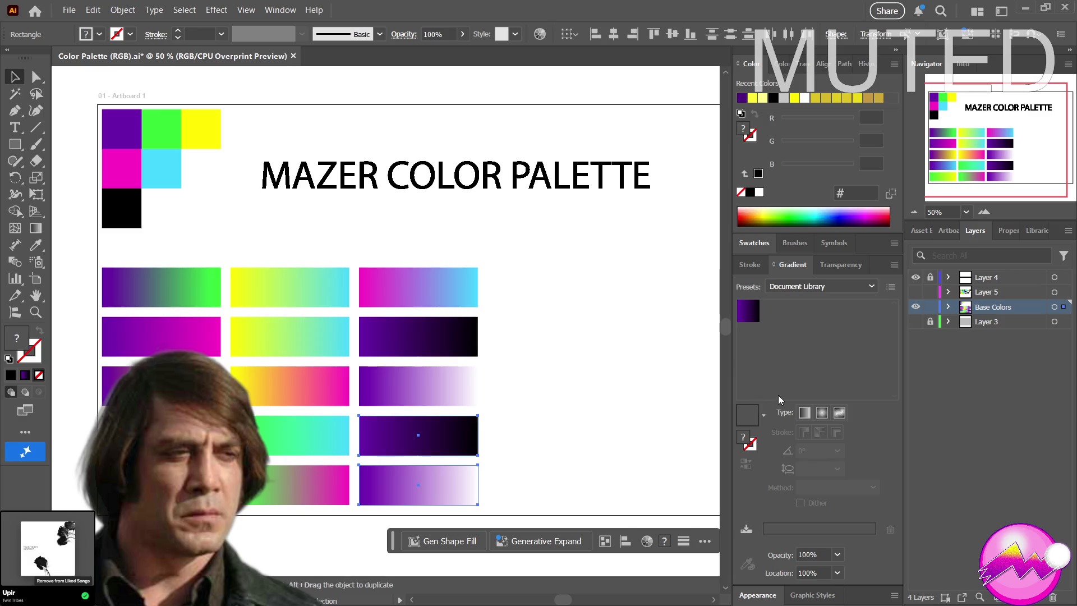
{"action": "left_click", "coordinate": [510, 438]}
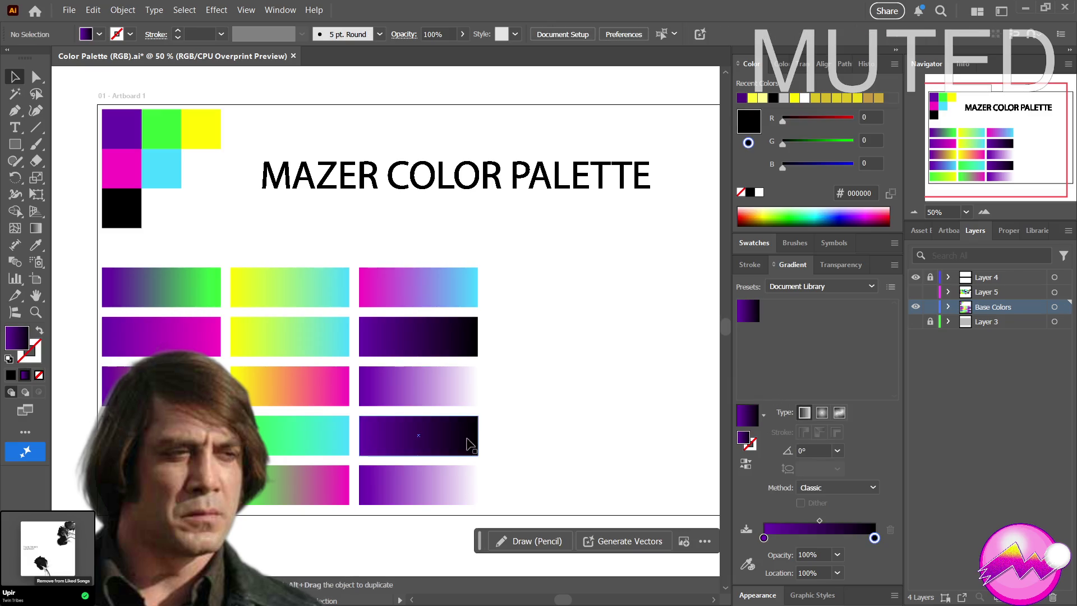
Make the lower purple-to-black bar green-to-black by sampling the green swatch for its left stop
{"action": "left_click", "coordinate": [387, 447]}
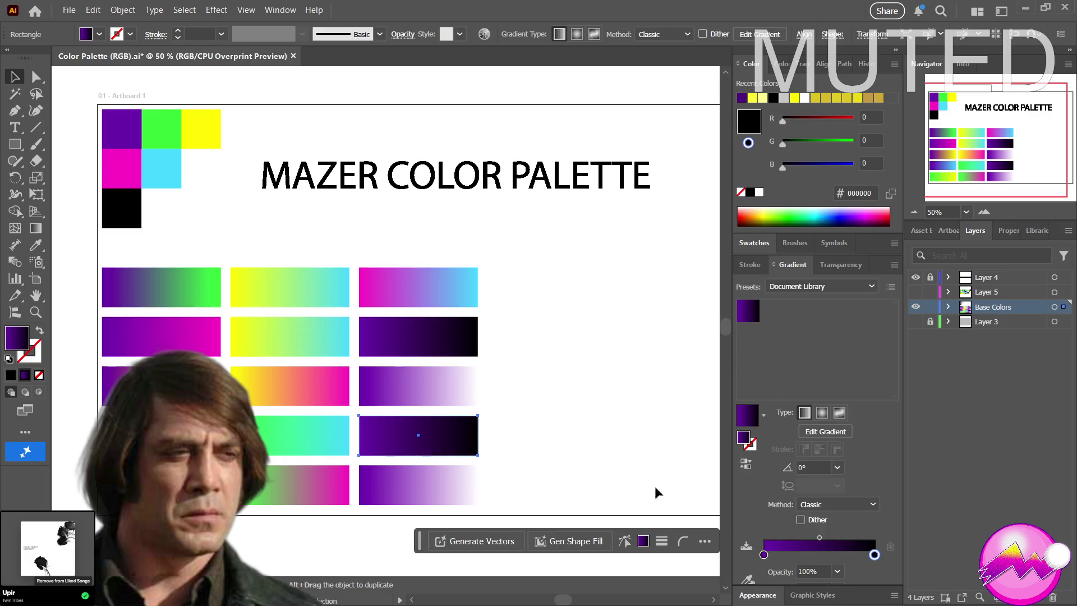
{"action": "left_click", "coordinate": [764, 555]}
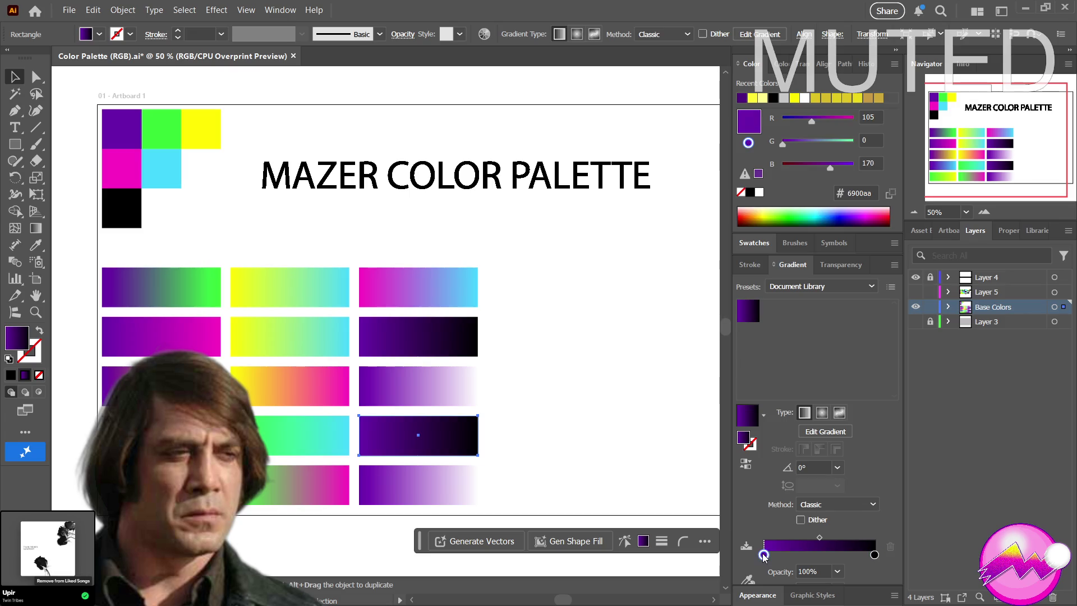
{"action": "left_click", "coordinate": [749, 582]}
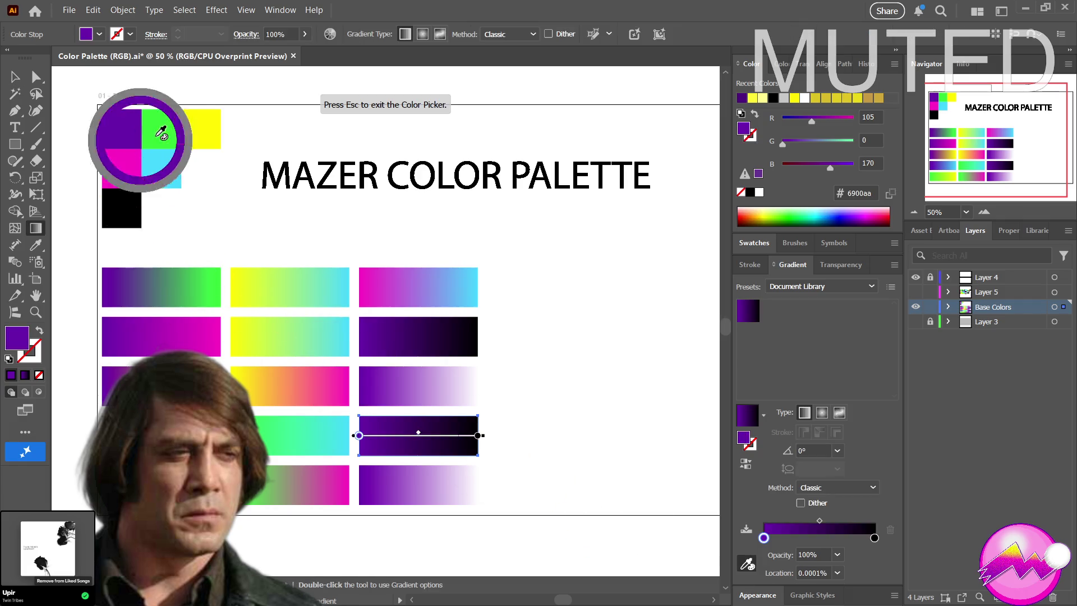
{"action": "left_click", "coordinate": [160, 117]}
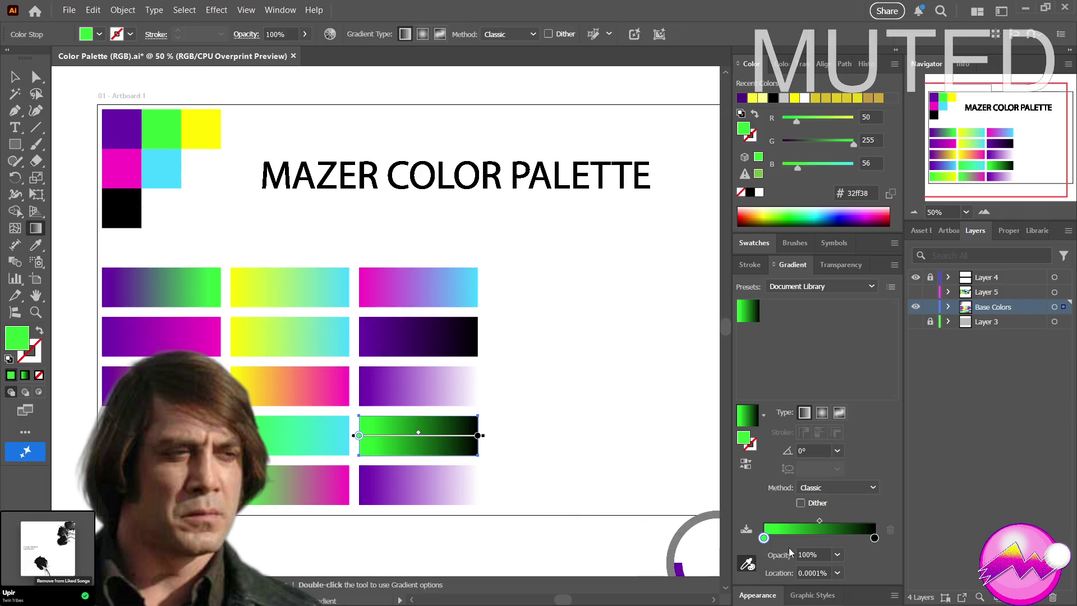
Make the bottom purple-to-white bar green-to-white using the green swatch
{"action": "left_click", "coordinate": [376, 483]}
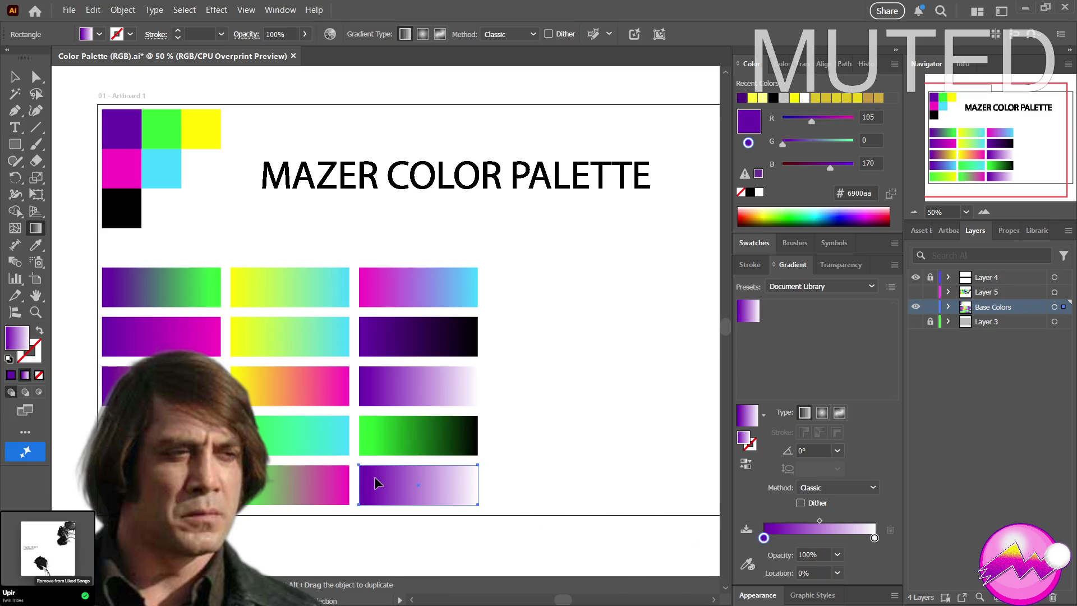
{"action": "left_click", "coordinate": [764, 539]}
{"action": "left_click", "coordinate": [747, 564]}
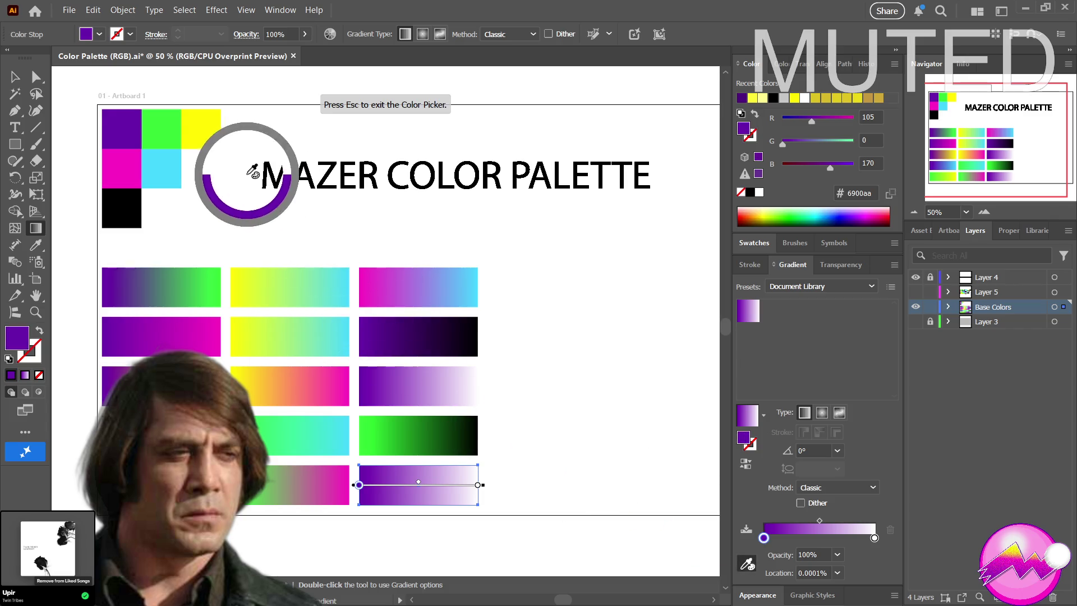
{"action": "left_click", "coordinate": [166, 120]}
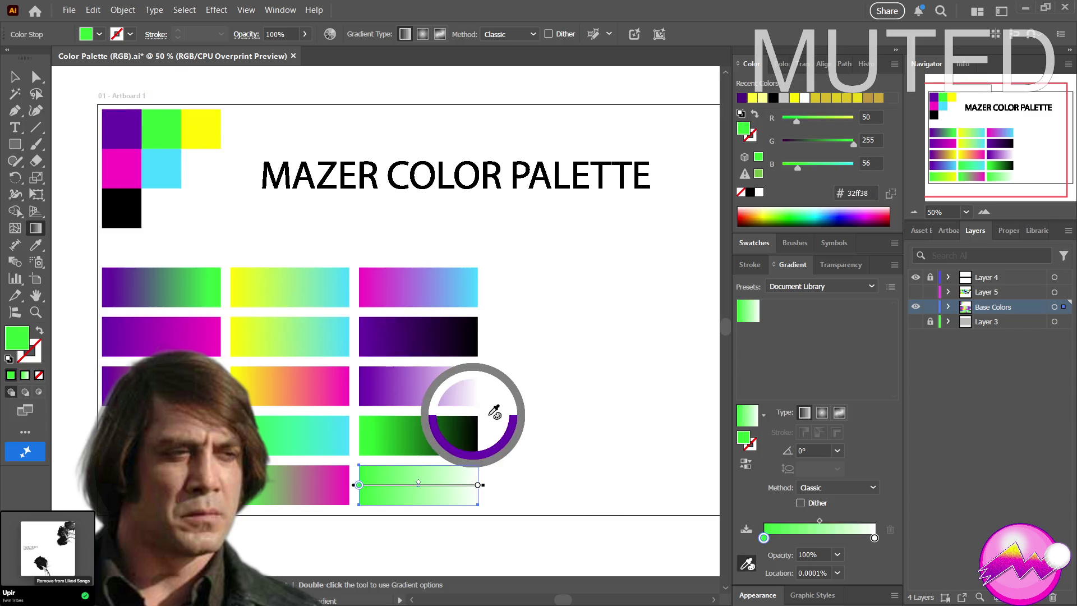
Box-select the lower four bars of the third column
{"action": "left_click_drag", "start_coordinate": [507, 413], "coordinate": [477, 421]}
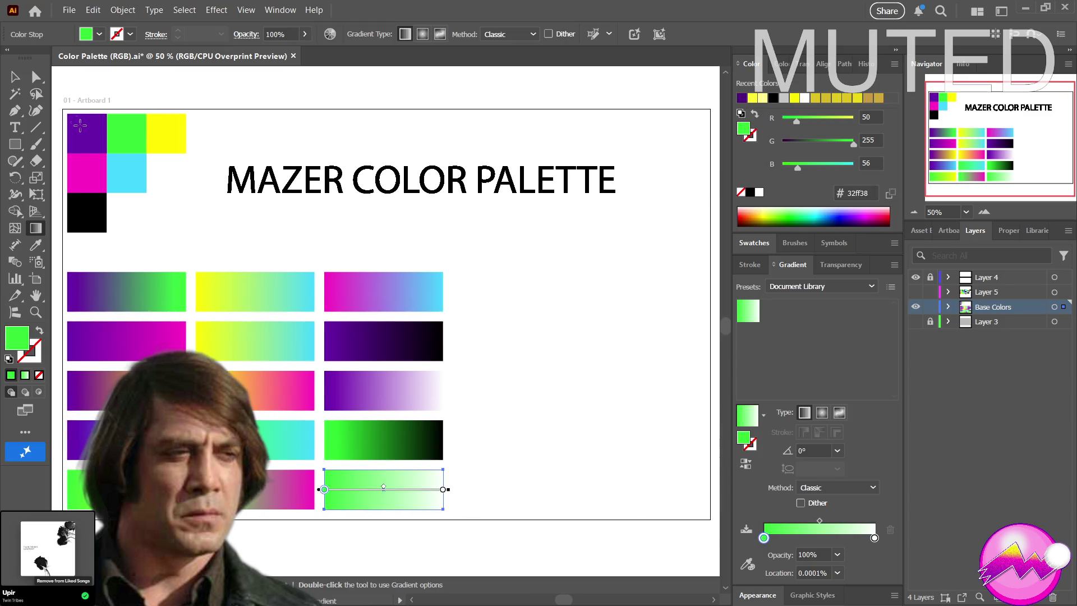
{"action": "left_click", "coordinate": [15, 76]}
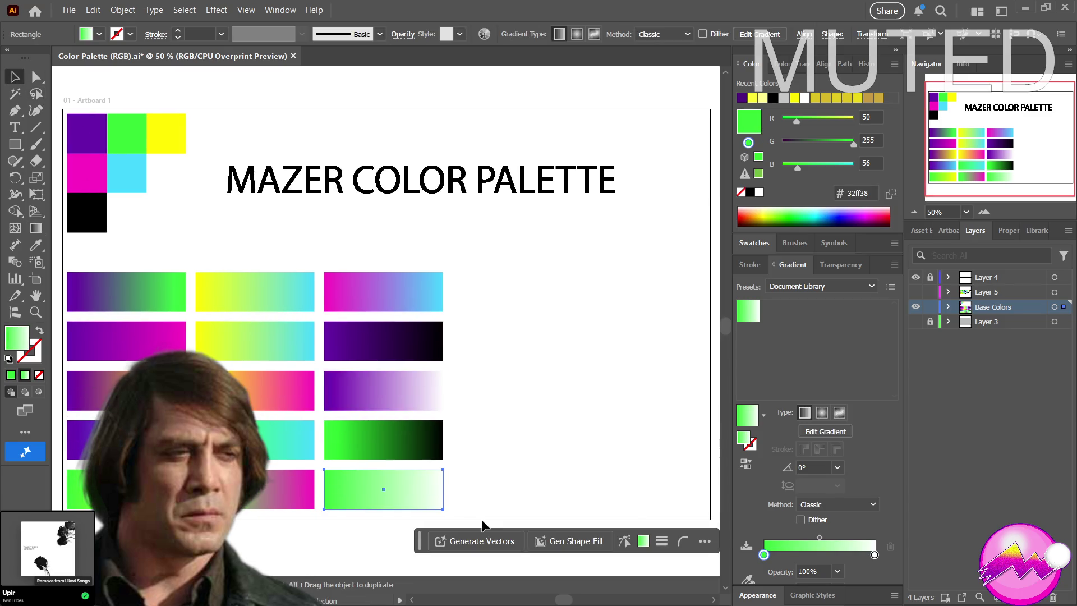
{"action": "mouse_move", "coordinate": [481, 517]}
{"action": "left_mouse_down"}
{"action": "mouse_move", "coordinate": [311, 353]}
{"action": "mouse_move", "coordinate": [321, 319]}
{"action": "mouse_move", "coordinate": [415, 350]}
{"action": "mouse_move", "coordinate": [460, 338]}
{"action": "left_mouse_up"}
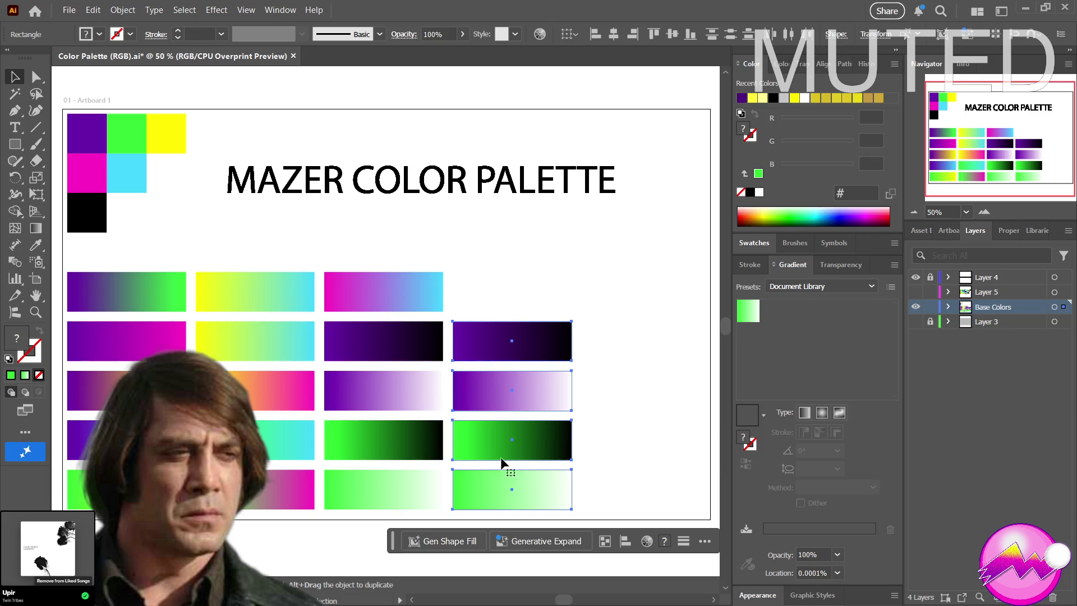
Select only the copied green-to-black bar in the new fourth column
{"action": "left_click", "coordinate": [464, 449]}
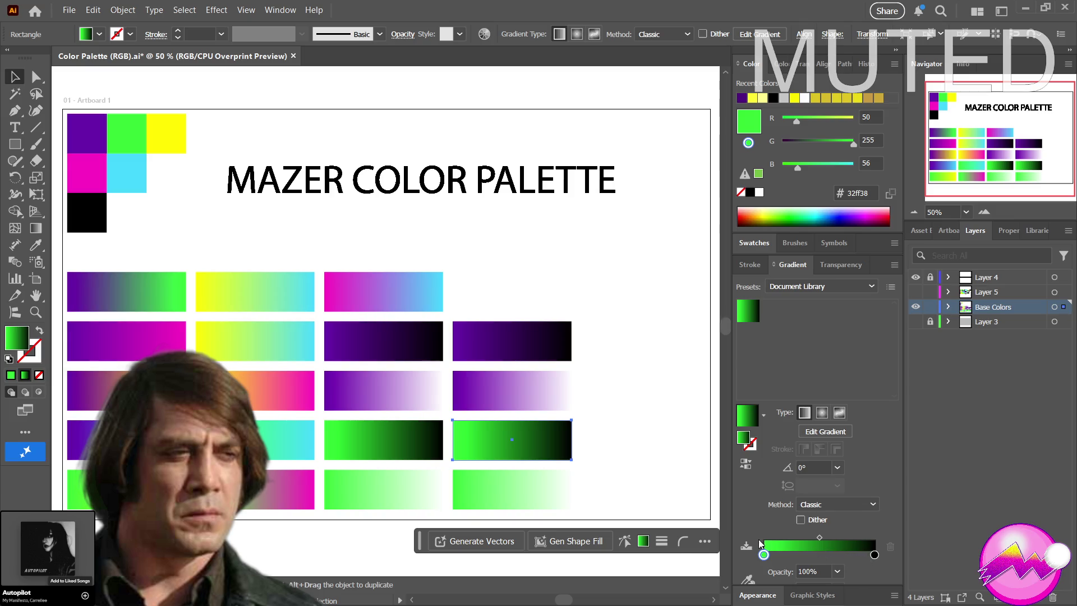
Change the fourth column's green stops to yellow, giving yellow-to-black and yellow-to-white bars
{"action": "left_click", "coordinate": [748, 581]}
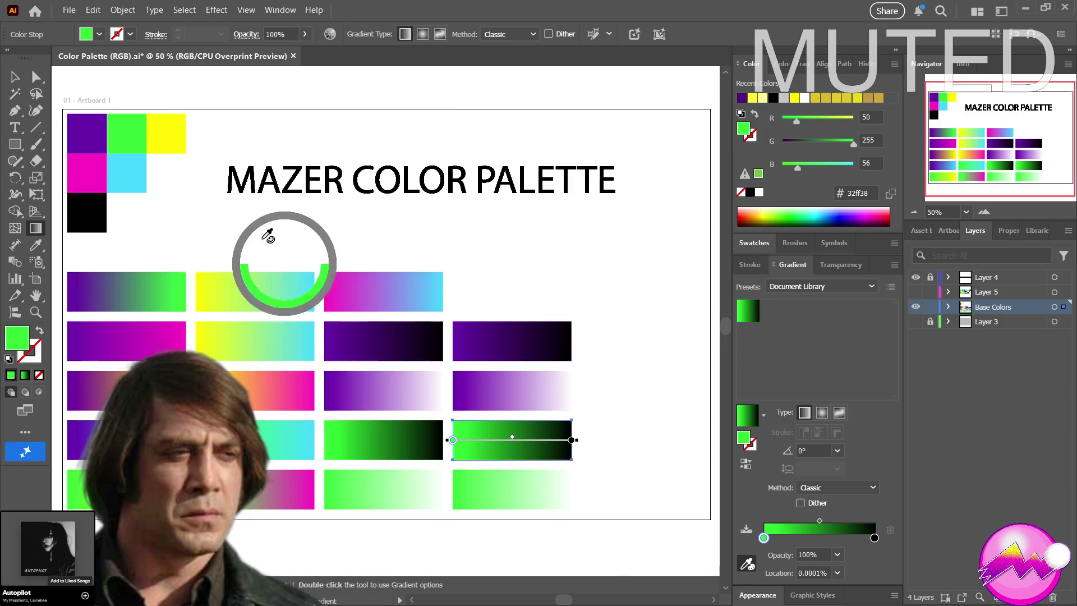
{"action": "left_click", "coordinate": [169, 129]}
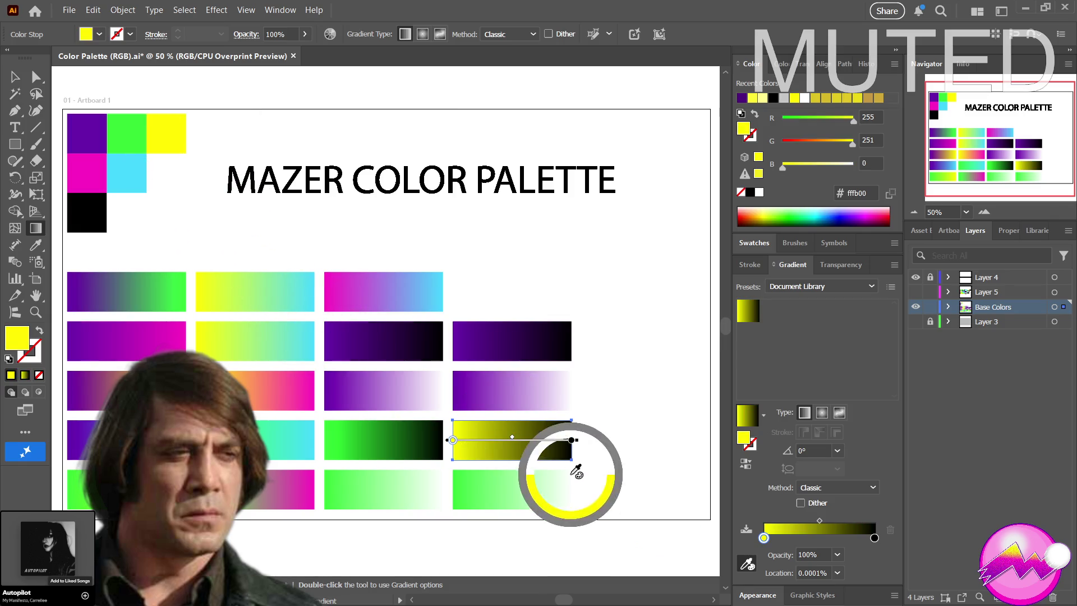
{"action": "key", "text": "Escape"}
{"action": "left_click", "coordinate": [483, 493]}
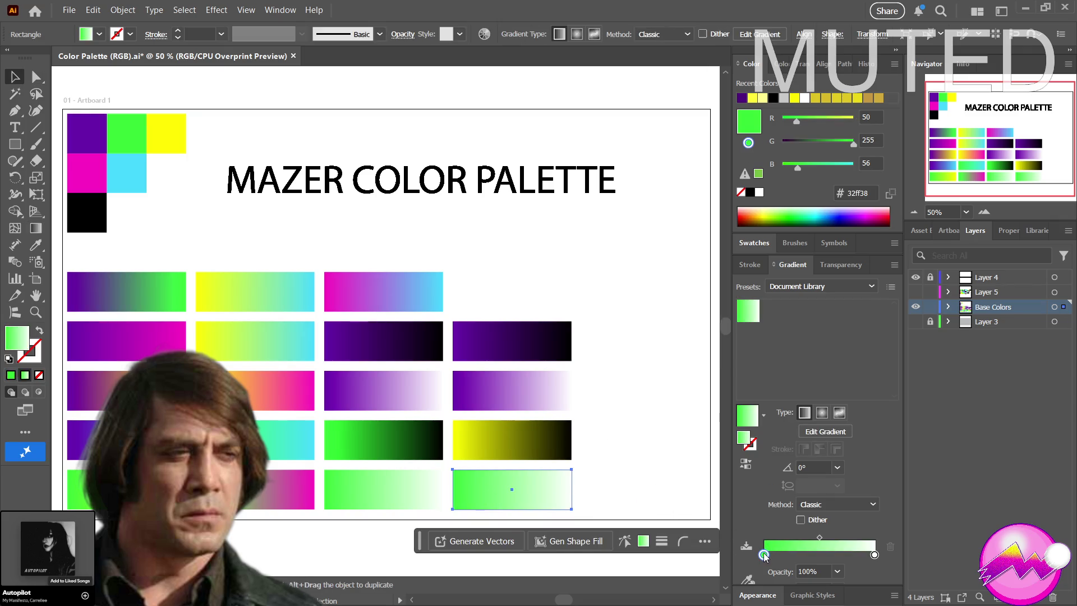
{"action": "left_click", "coordinate": [755, 577]}
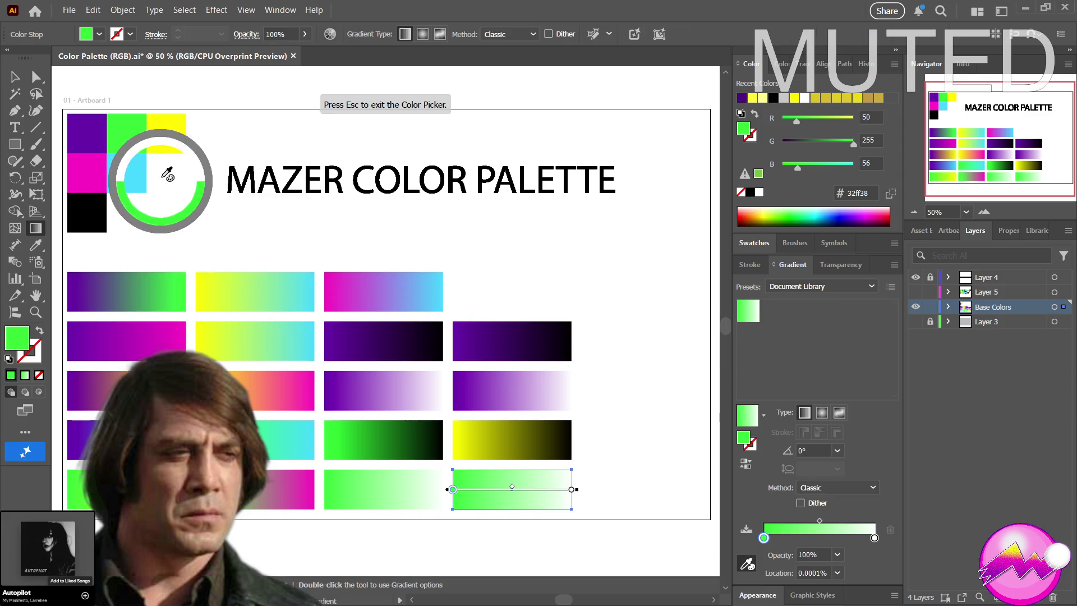
{"action": "left_click", "coordinate": [163, 136]}
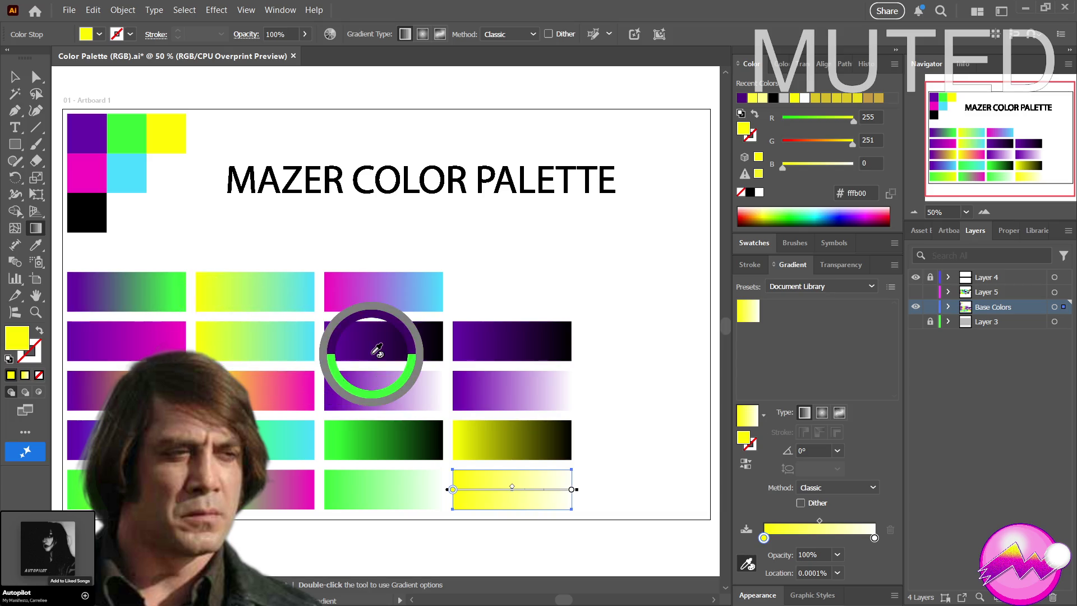
{"action": "key", "text": "Escape"}
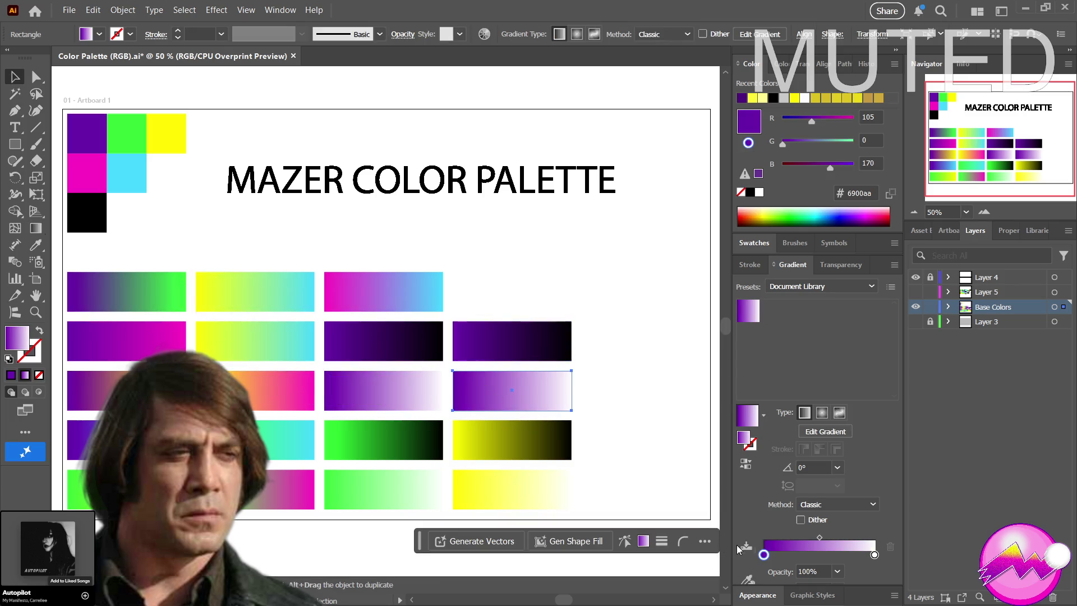
Swap the purple stops of the upper two bars for magenta, undoing an accidental white-fill reset
{"action": "left_click", "coordinate": [747, 578]}
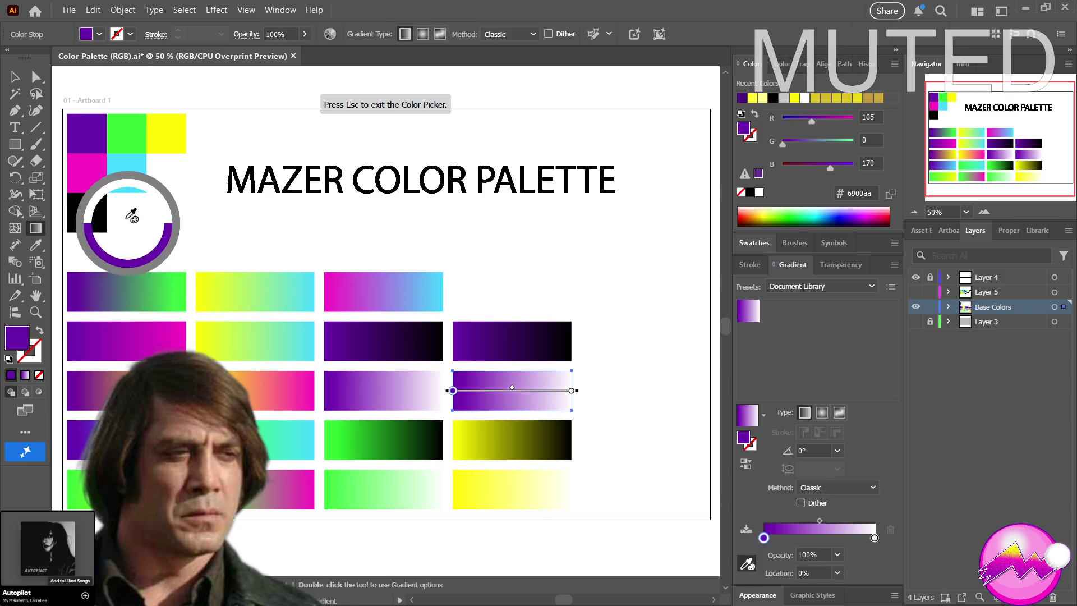
{"action": "left_click", "coordinate": [87, 171]}
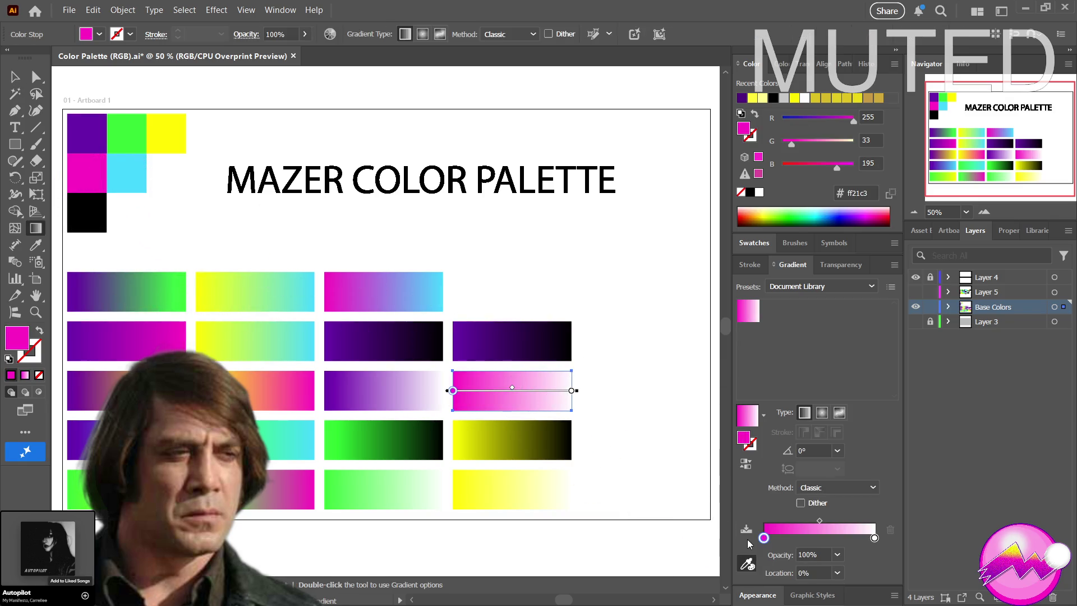
{"action": "key", "text": "v"}
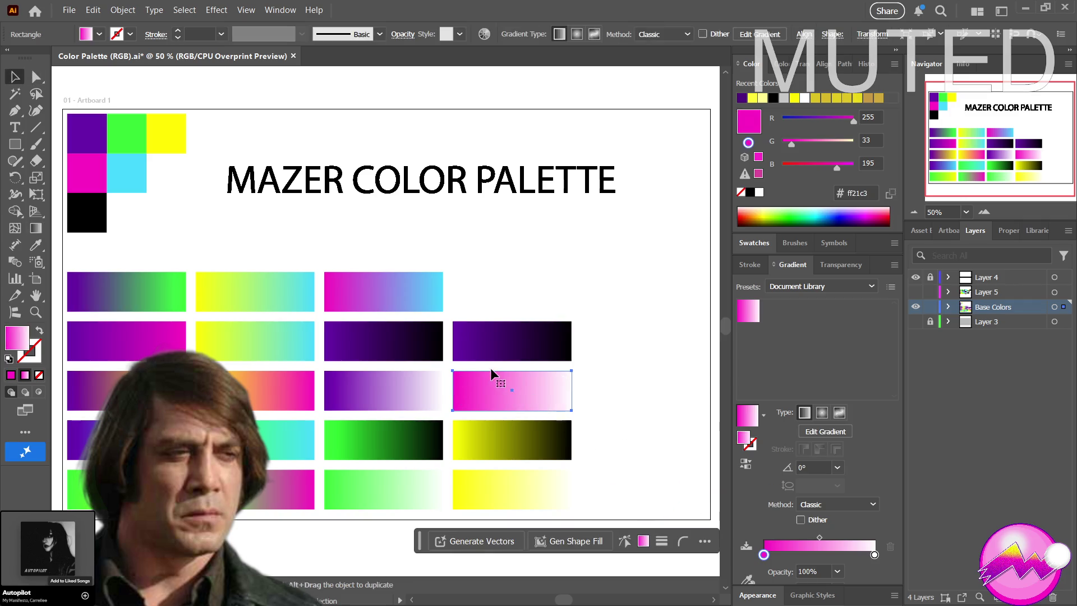
{"action": "left_click", "coordinate": [488, 360]}
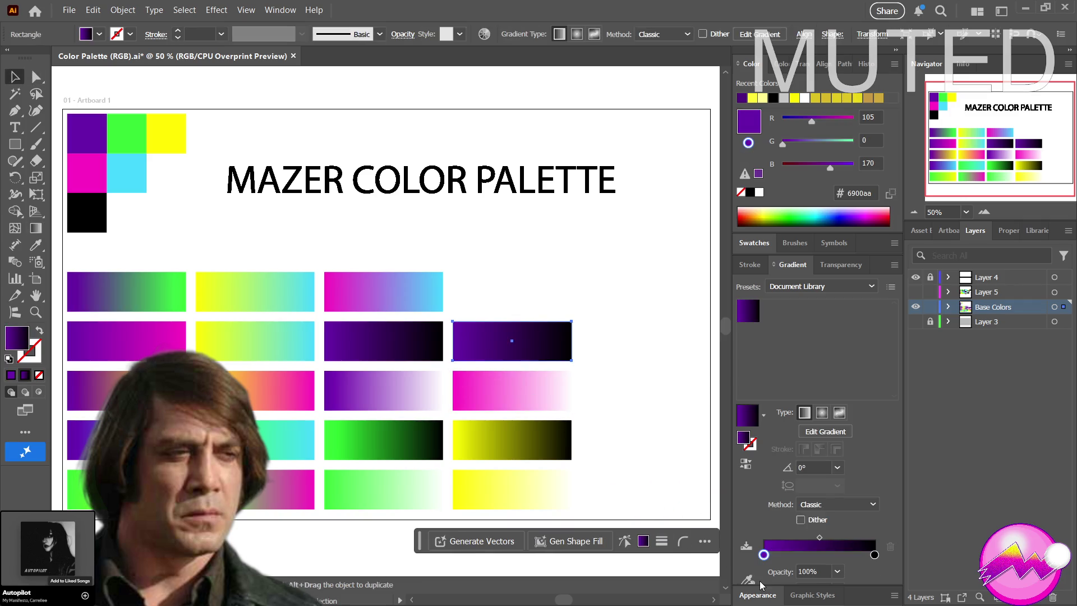
{"action": "left_click", "coordinate": [746, 579]}
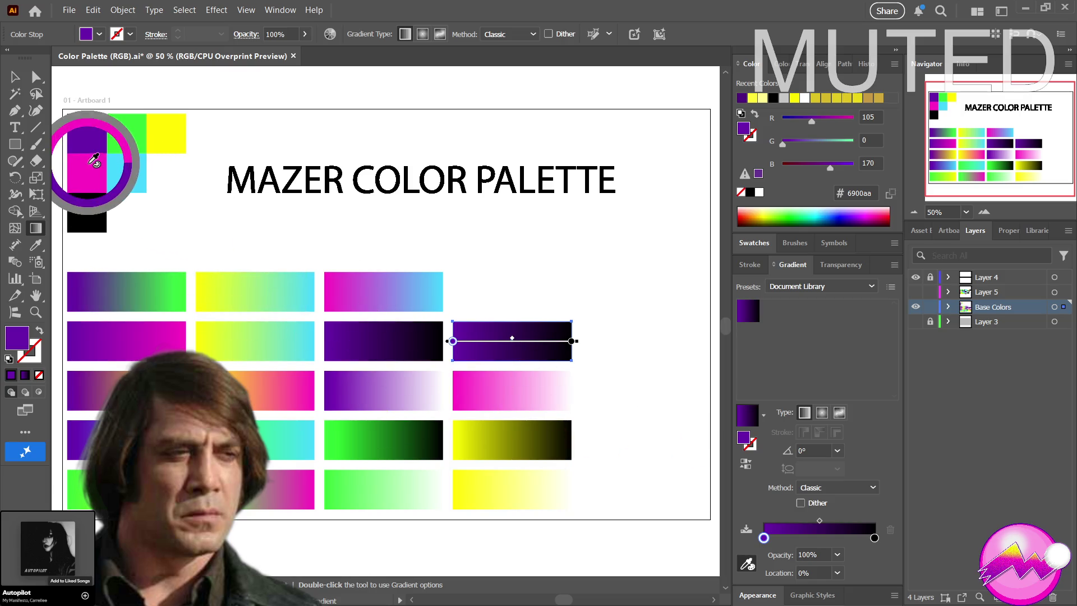
{"action": "left_click", "coordinate": [90, 171]}
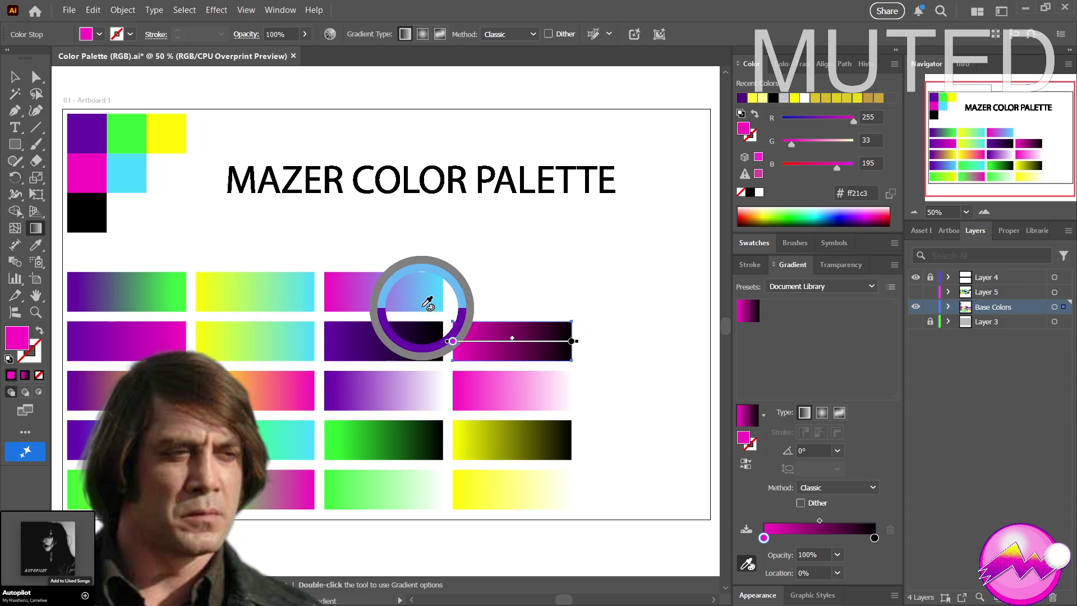
{"action": "key", "text": "Escape"}
{"action": "key", "text": "d"}
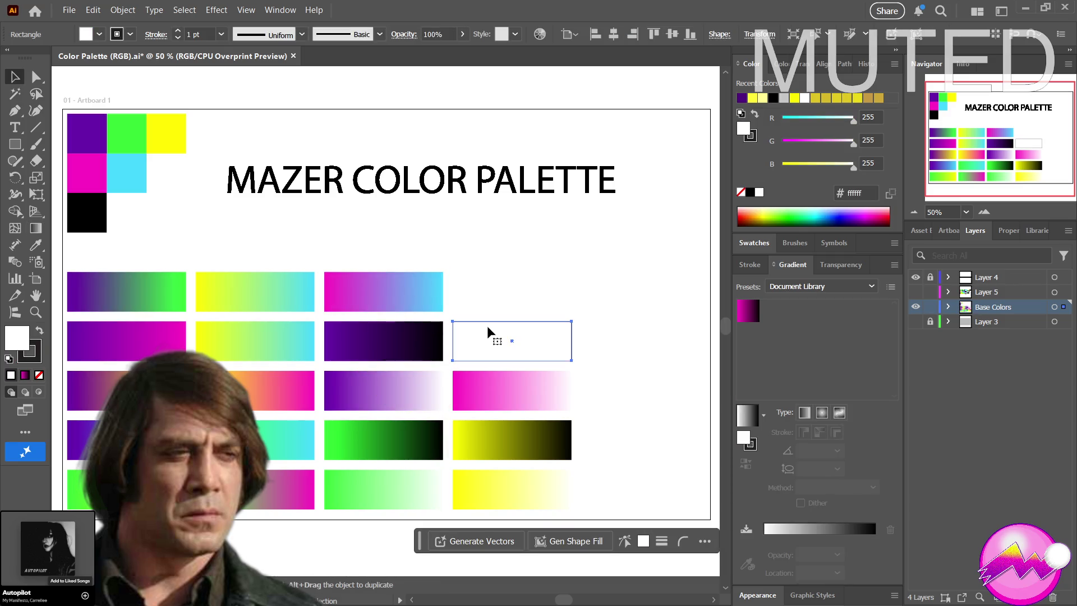
{"action": "key", "text": "ctrl+z"}
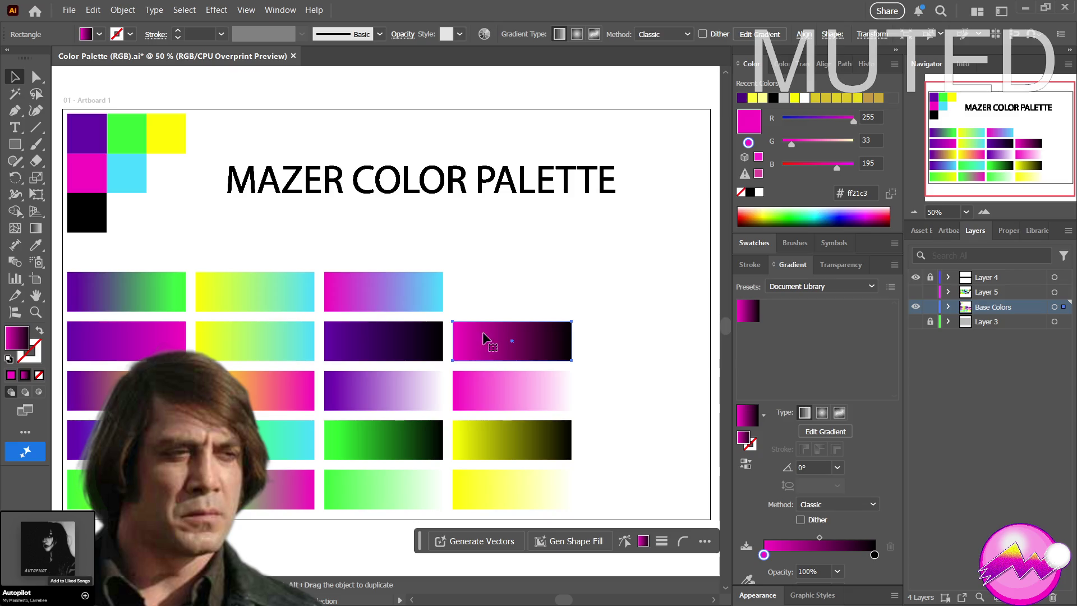
{"action": "left_click", "coordinate": [638, 396]}
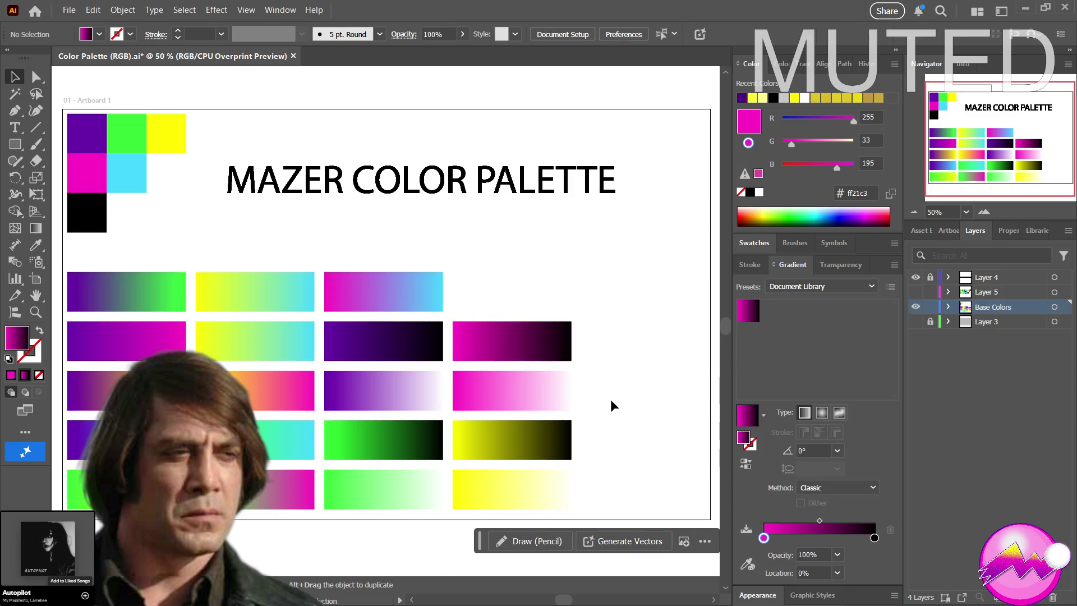
Copy the magenta-to-black and magenta-to-white bars upward, moving one into the top row's fifth slot
{"action": "left_click_drag", "start_coordinate": [593, 407], "coordinate": [463, 281]}
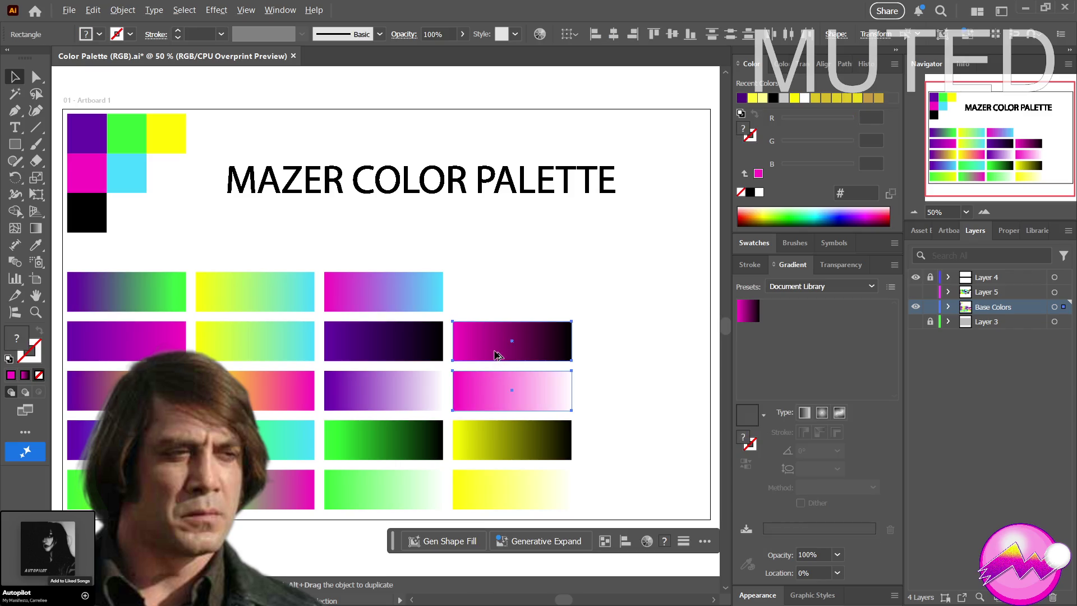
{"action": "left_click_drag", "start_coordinate": [495, 355], "coordinate": [494, 255]}
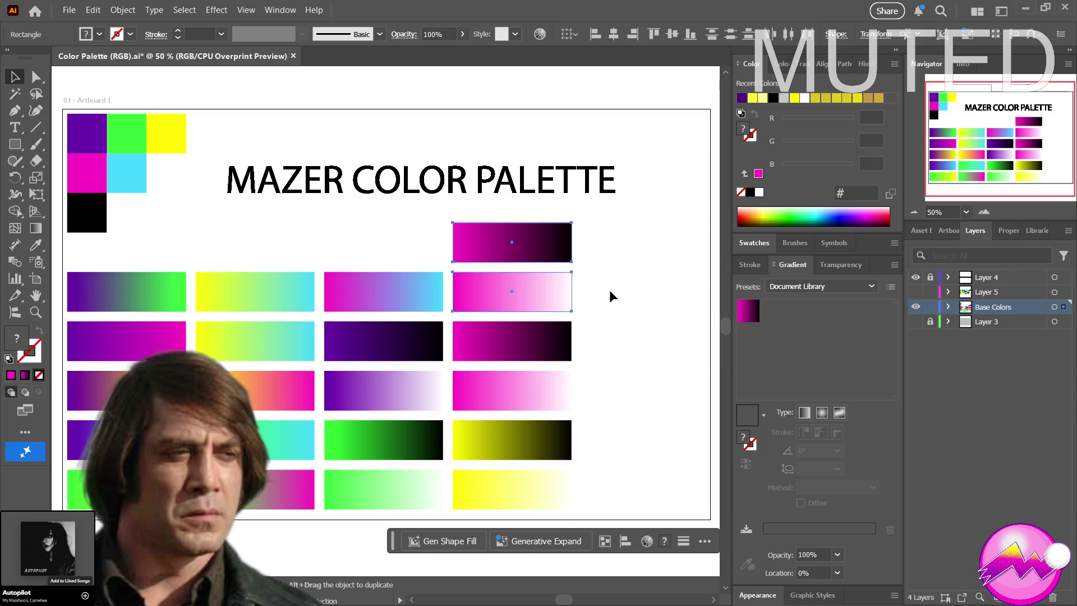
{"action": "left_click", "coordinate": [585, 275]}
{"action": "left_click_drag", "start_coordinate": [508, 292], "coordinate": [634, 302]}
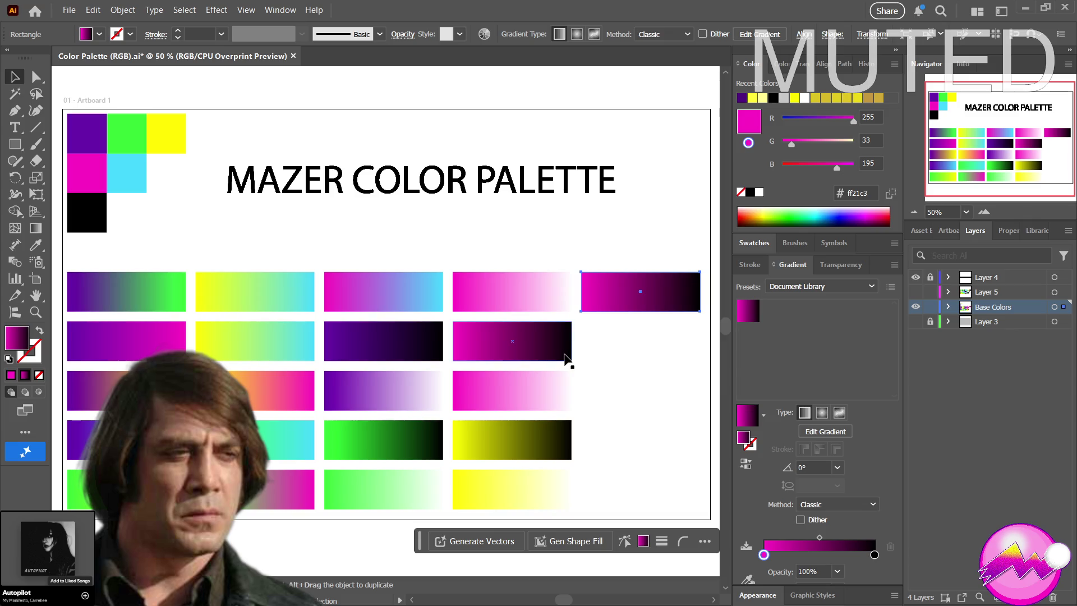
Restore the magenta-to-black copy above the fourth column and make its left stop cyan
{"action": "left_click_drag", "start_coordinate": [650, 415], "coordinate": [642, 441]}
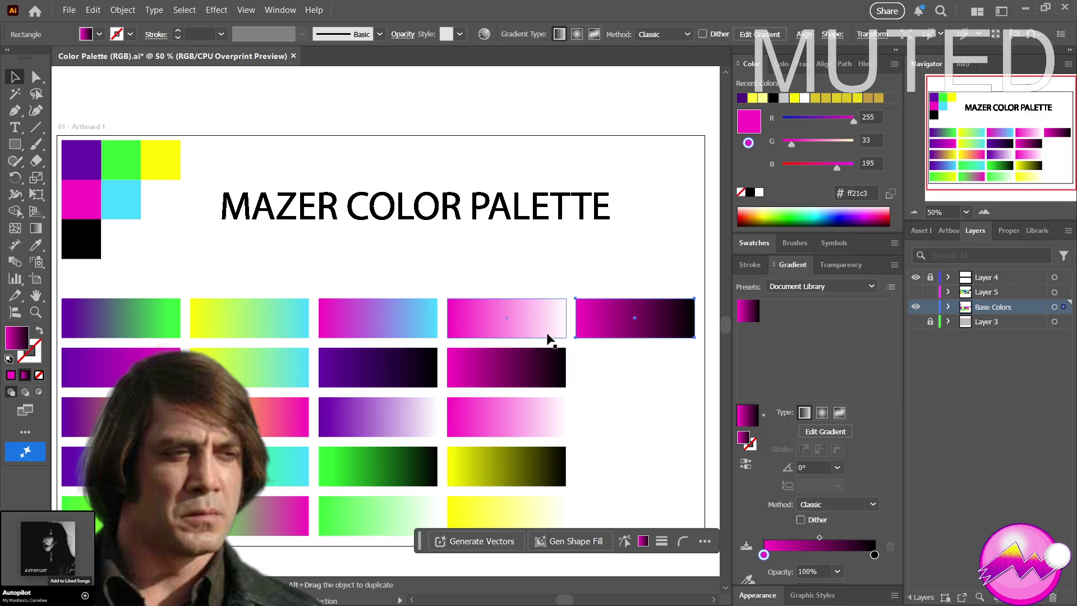
{"action": "key", "text": "ctrl+z"}
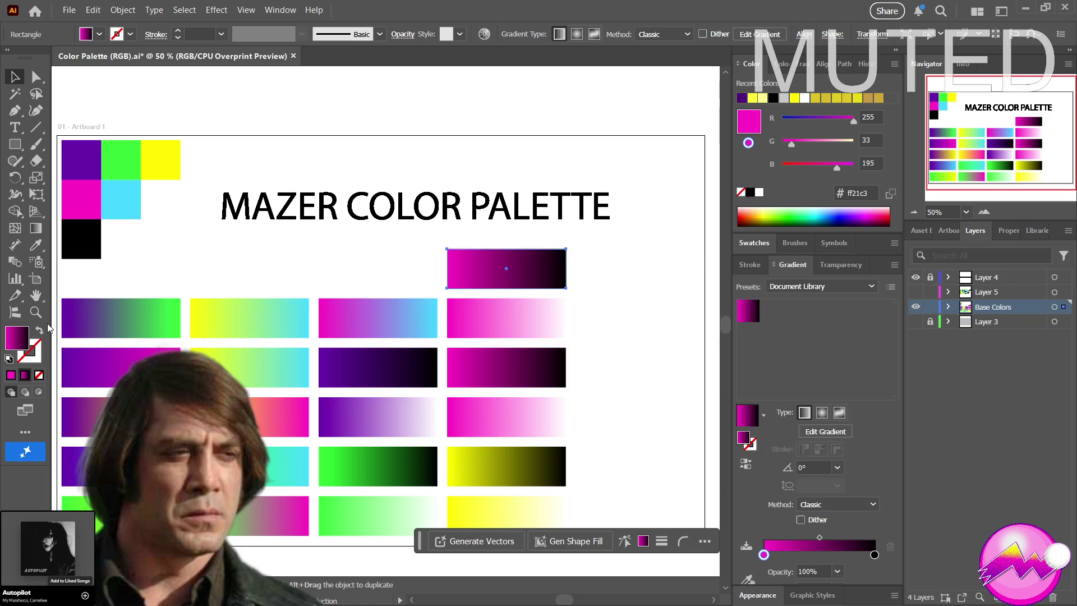
{"action": "left_click", "coordinate": [748, 578]}
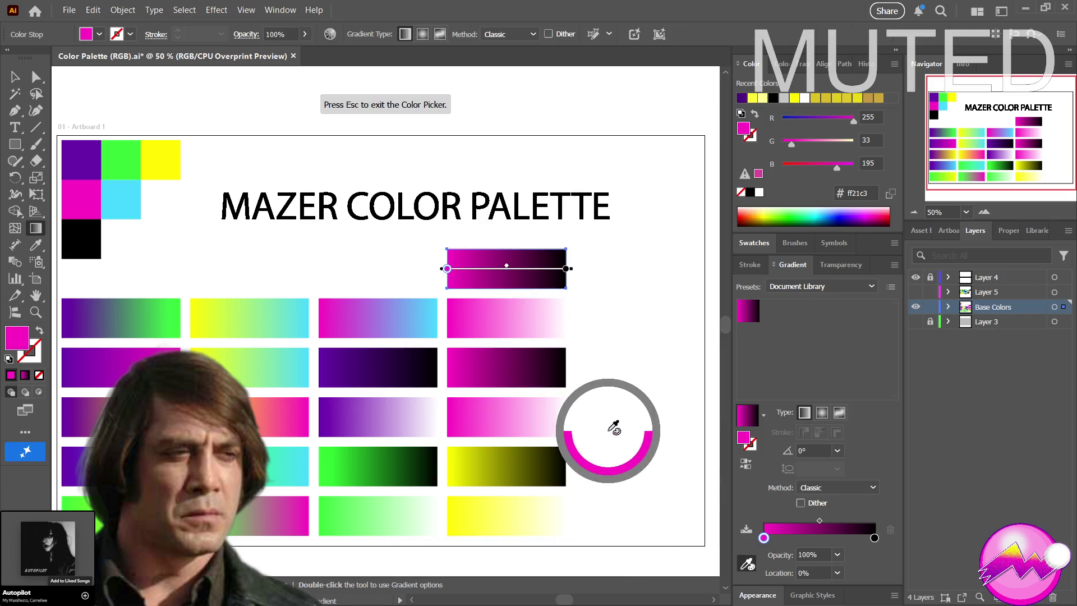
{"action": "key", "text": "Escape"}
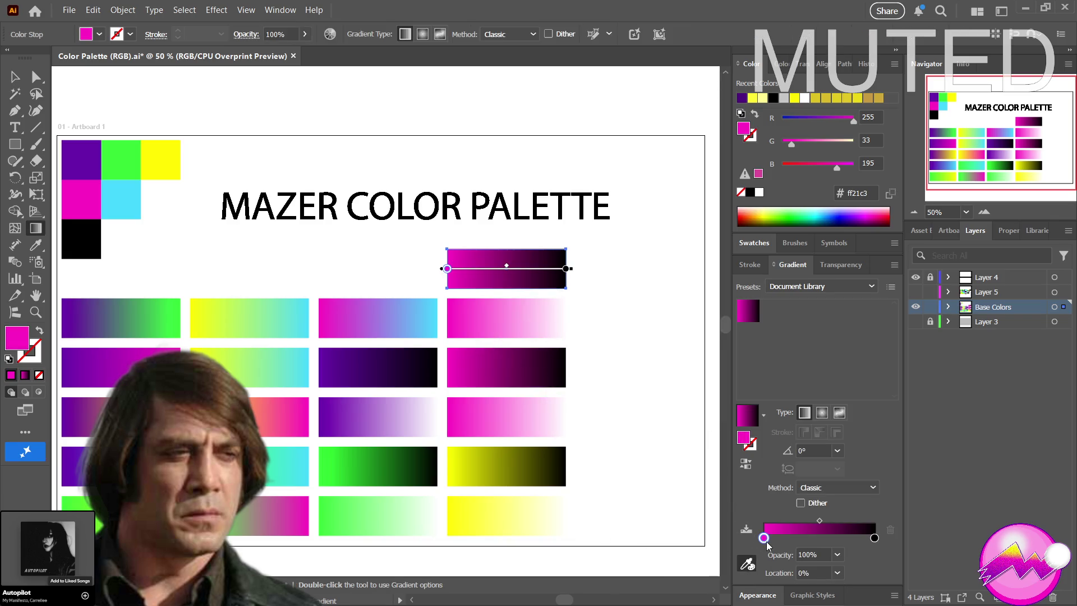
{"action": "left_click", "coordinate": [766, 540]}
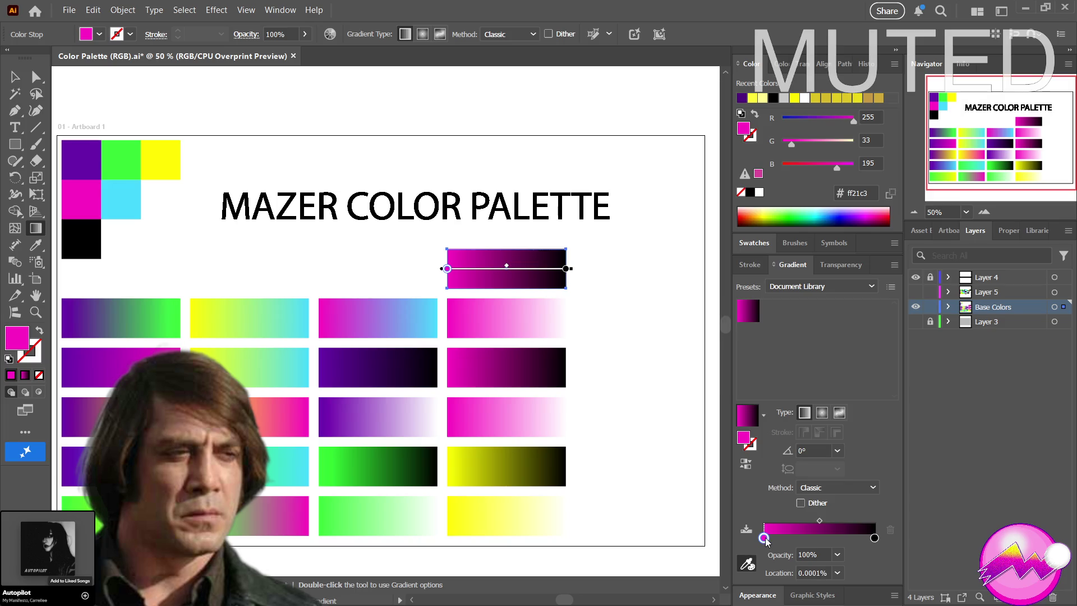
{"action": "left_click", "coordinate": [748, 564]}
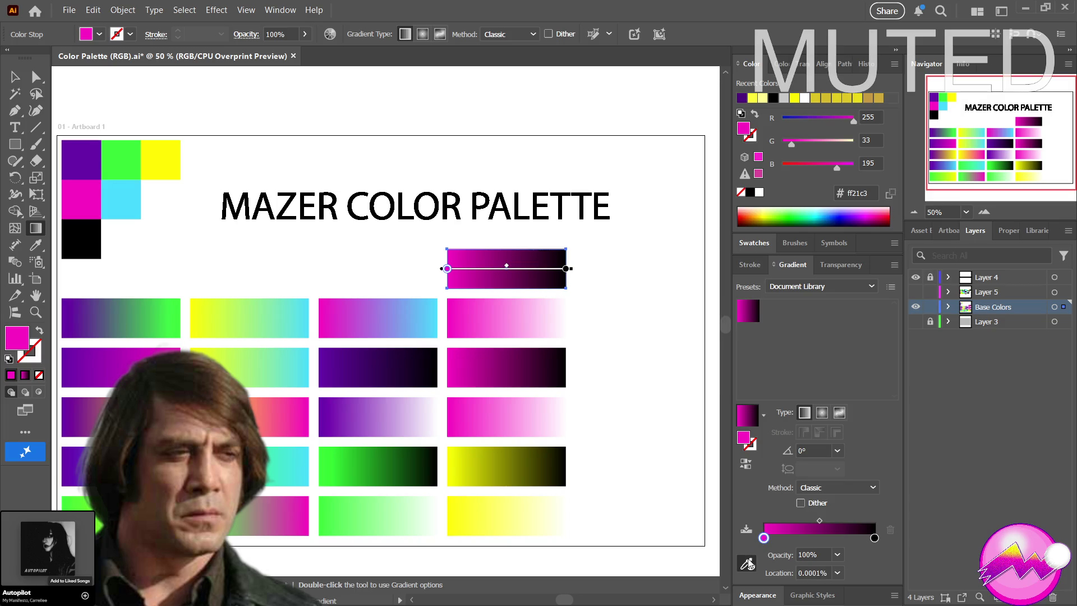
{"action": "left_click", "coordinate": [113, 202]}
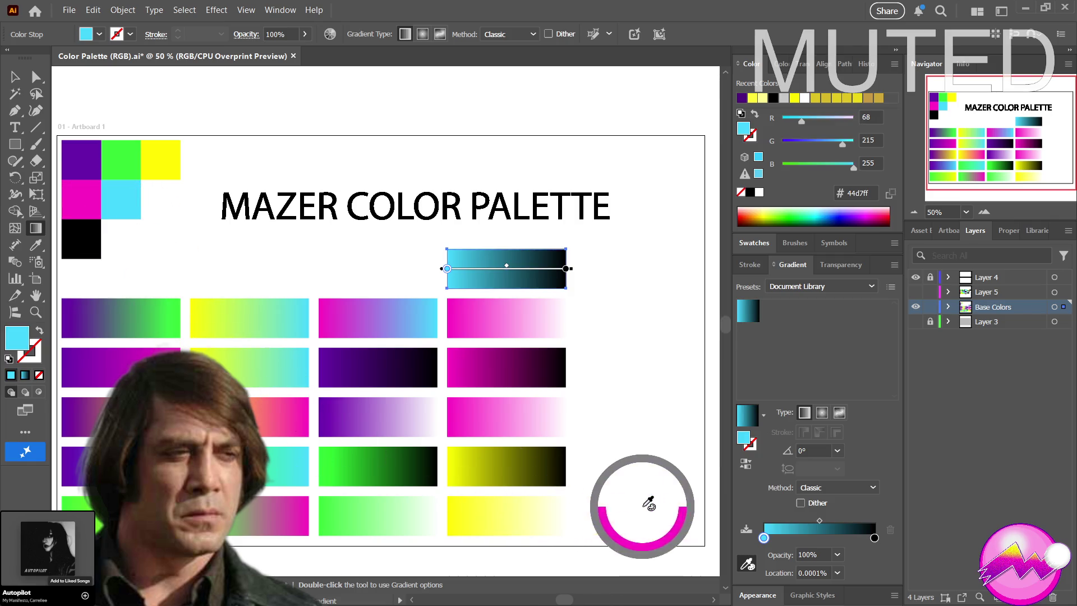
{"action": "key", "text": "v"}
Turn the pink-to-white bar below into cyan-to-white from the cyan swatch
{"action": "left_click", "coordinate": [527, 330]}
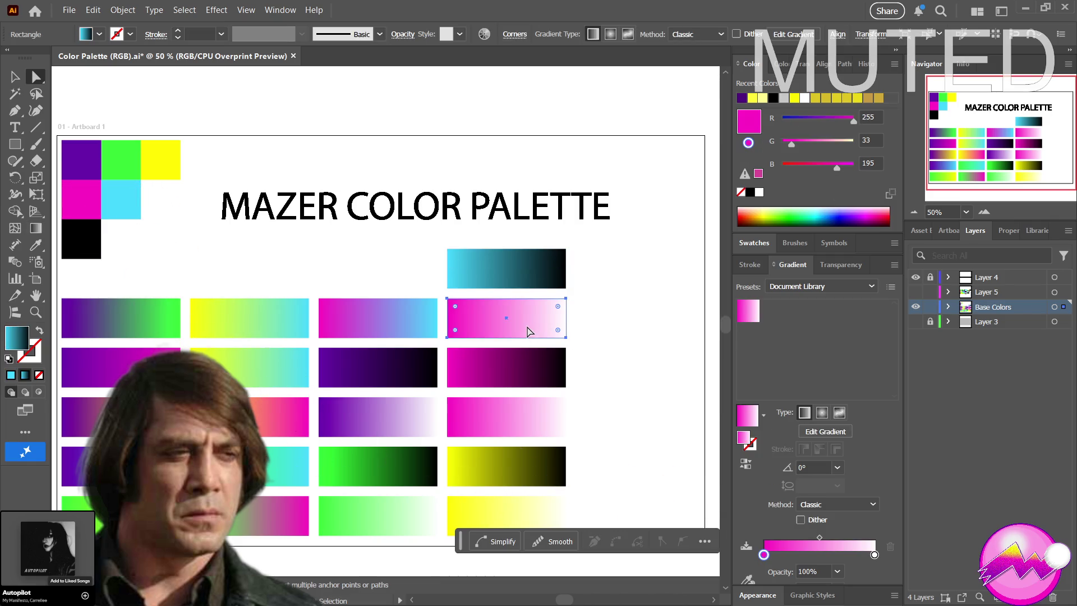
{"action": "left_click", "coordinate": [749, 581]}
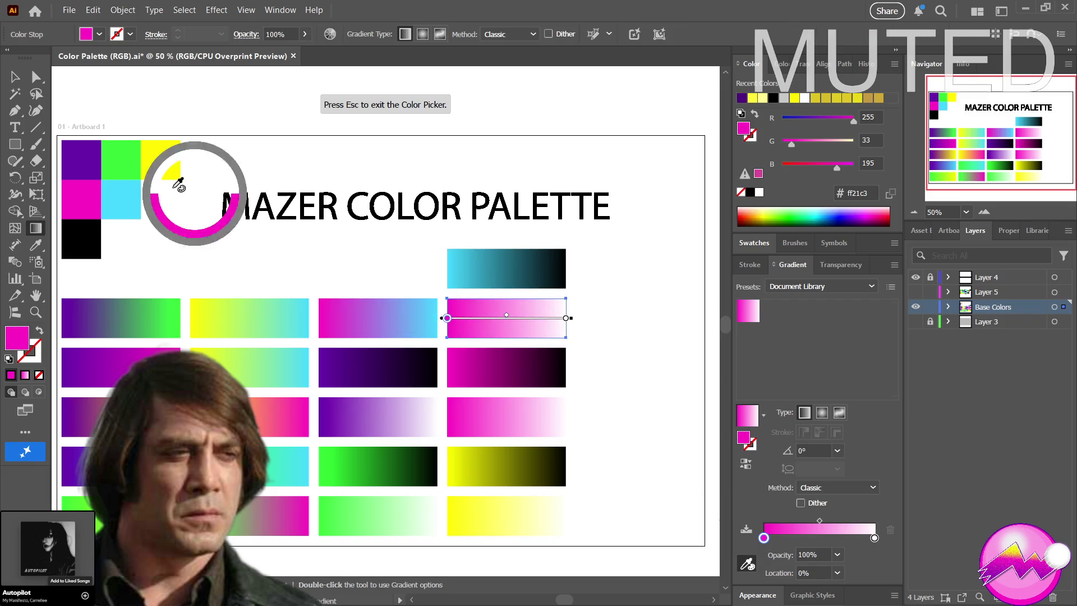
{"action": "left_click", "coordinate": [136, 192]}
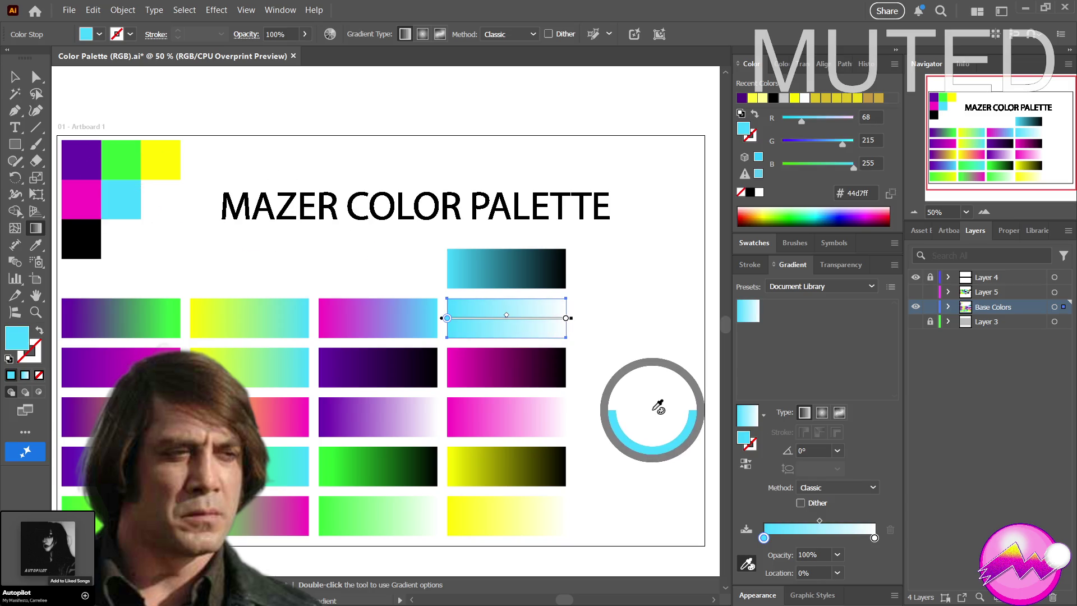
{"action": "key", "text": "Escape"}
{"action": "left_click", "coordinate": [644, 419]}
Drag the cyan-to-black bar down into the top row's fifth slot beside the cyan-to-white bar
{"action": "key", "text": "z"}
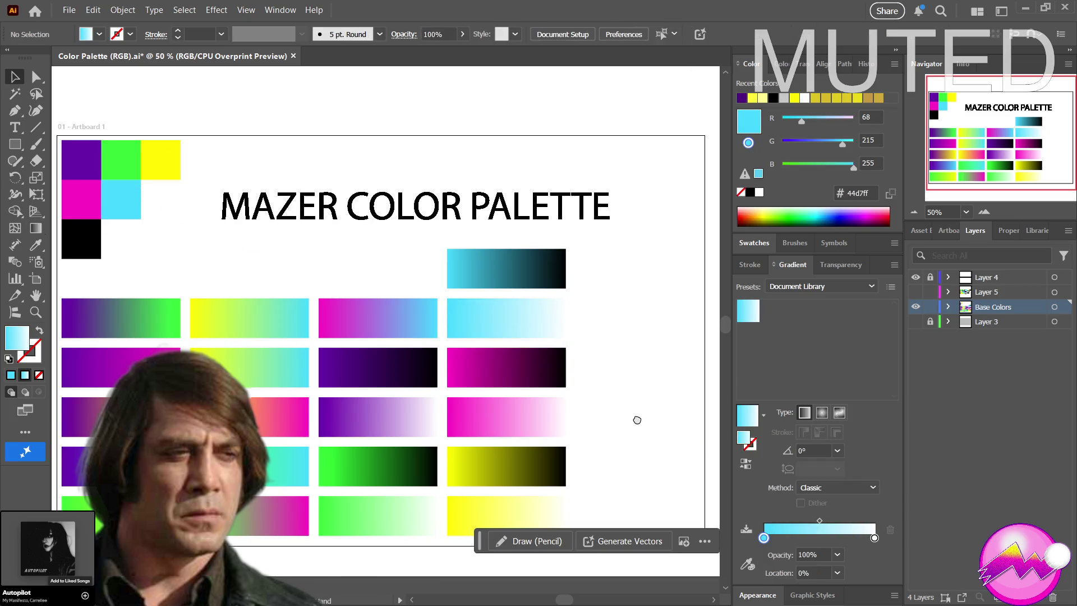
{"action": "left_click_drag", "start_coordinate": [620, 423], "coordinate": [580, 428]}
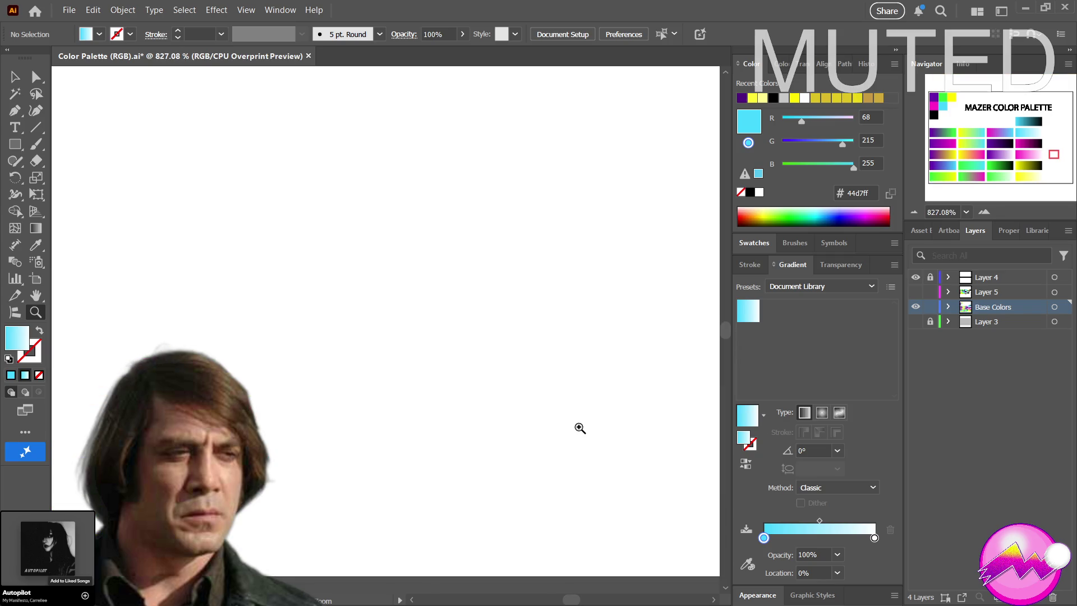
{"action": "left_click", "coordinate": [580, 428], "text": "alt"}
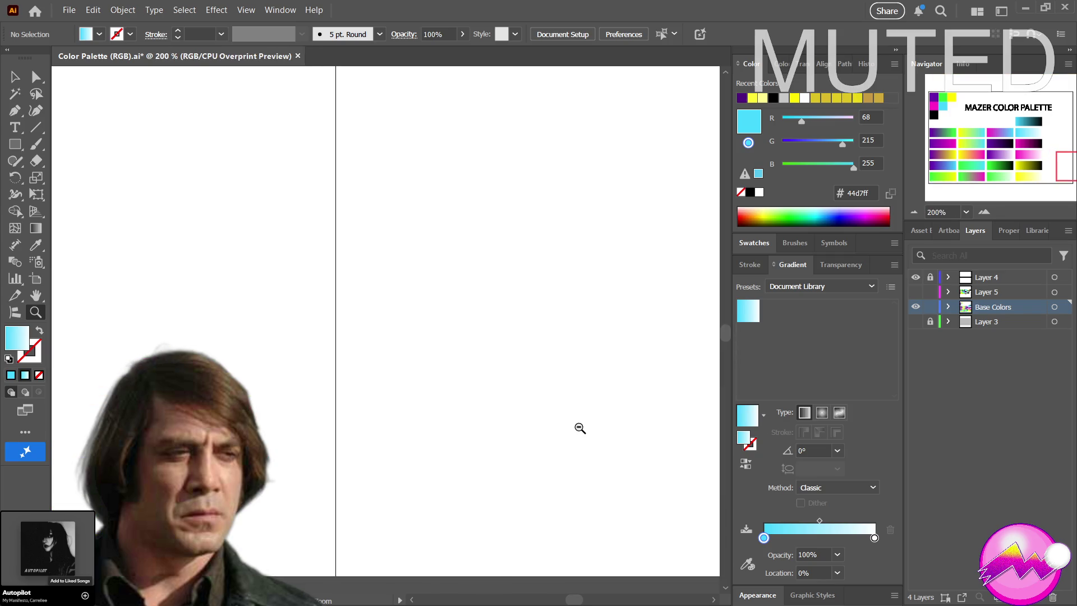
{"action": "left_click", "coordinate": [145, 308], "text": "alt"}
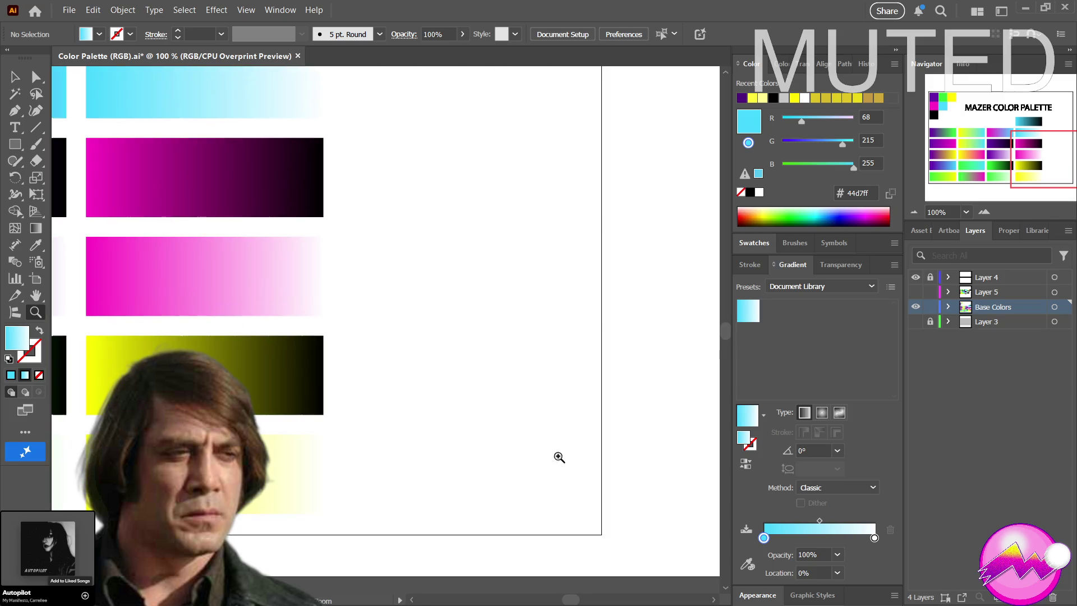
{"action": "left_click", "coordinate": [221, 349], "text": "alt"}
{"action": "left_click", "coordinate": [337, 267], "text": "alt"}
{"action": "mouse_move", "coordinate": [336, 267]}
{"action": "left_mouse_down"}
{"action": "mouse_move", "coordinate": [304, 319]}
{"action": "mouse_move", "coordinate": [220, 366]}
{"action": "left_mouse_up"}
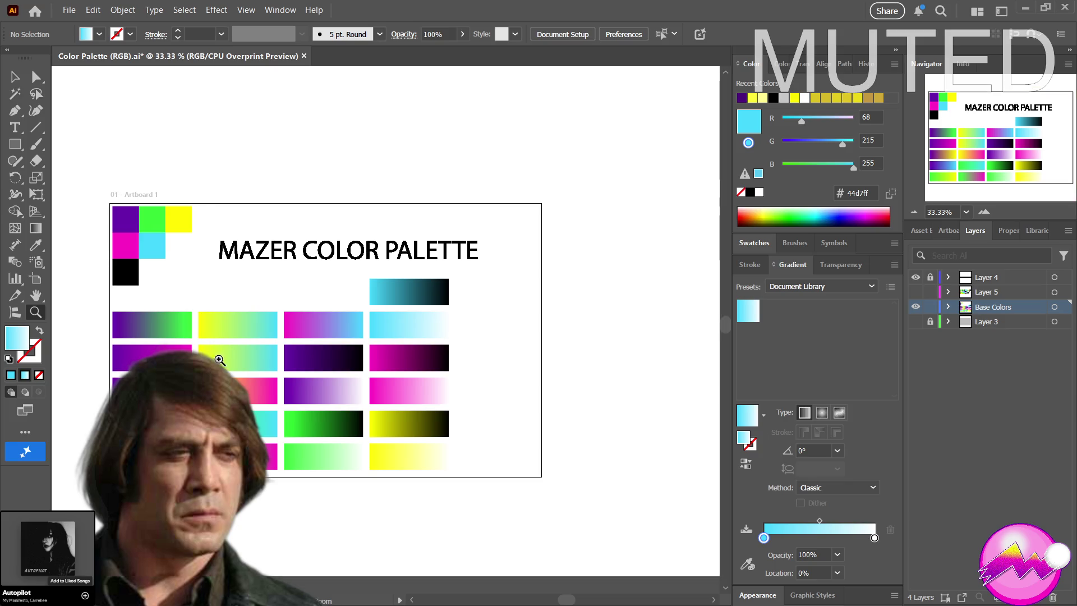
{"action": "left_click", "coordinate": [17, 73]}
{"action": "mouse_move", "coordinate": [382, 288]}
{"action": "left_mouse_down"}
{"action": "mouse_move", "coordinate": [538, 349]}
{"action": "mouse_move", "coordinate": [484, 319]}
{"action": "left_mouse_up"}
{"action": "key", "text": "z"}
{"action": "key", "text": "ctrl+minus"}
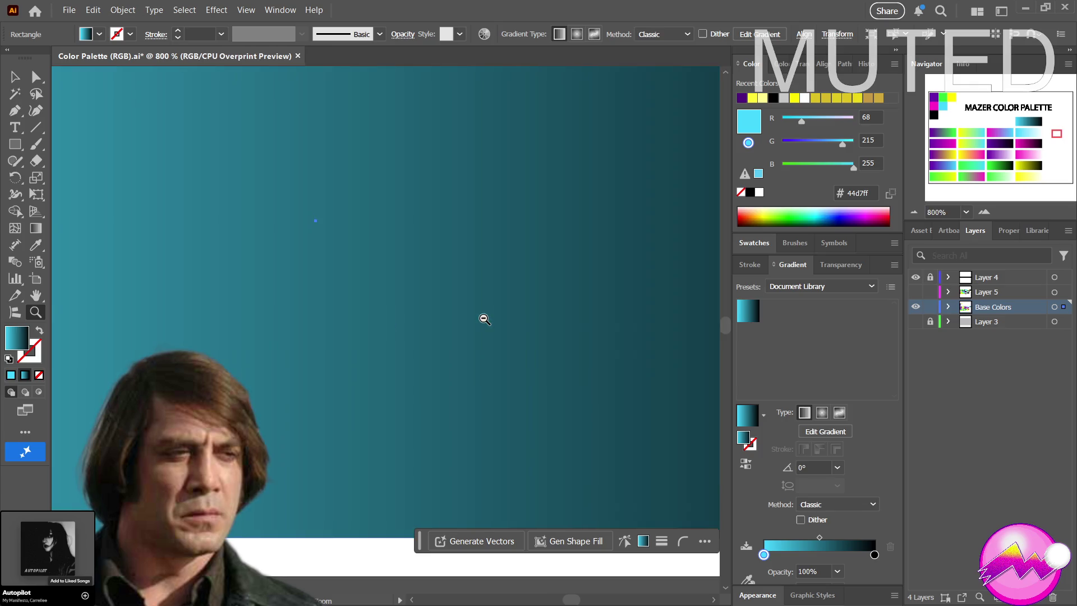
{"action": "key", "text": "ctrl+minus"}
{"action": "key", "text": "ctrl+minus"}
{"action": "key", "text": "ctrl+minus"}
{"action": "key", "text": "ctrl+minus"}
{"action": "key", "text": "ctrl+minus"}
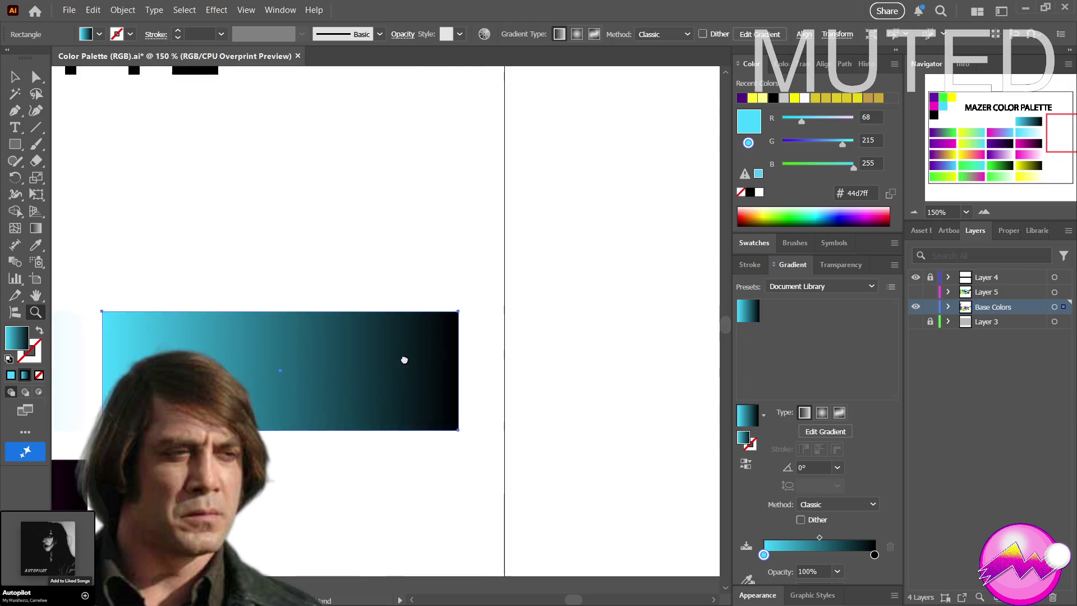
{"action": "left_click_drag", "start_coordinate": [292, 298], "coordinate": [536, 336]}
{"action": "left_click", "coordinate": [347, 342], "text": "alt"}
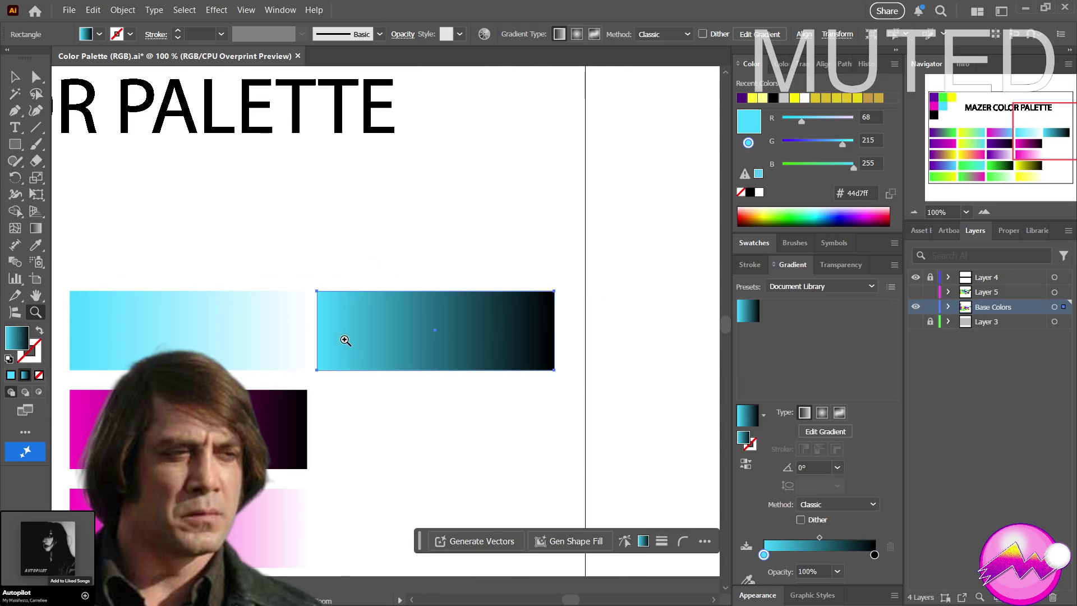
{"action": "key", "text": "v"}
{"action": "double_click", "coordinate": [343, 338]}
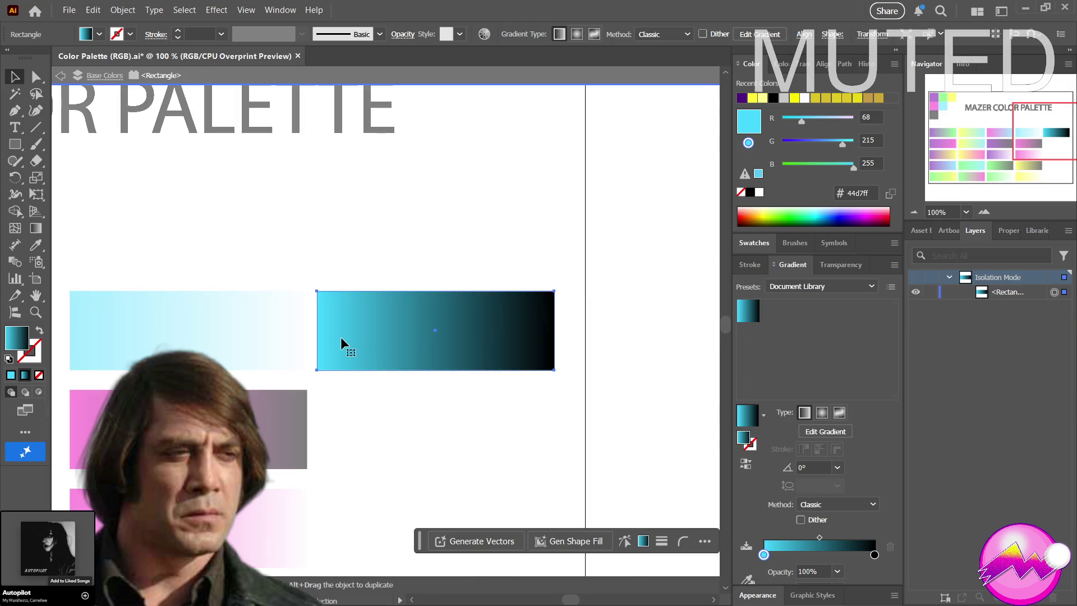
{"action": "double_click", "coordinate": [107, 118]}
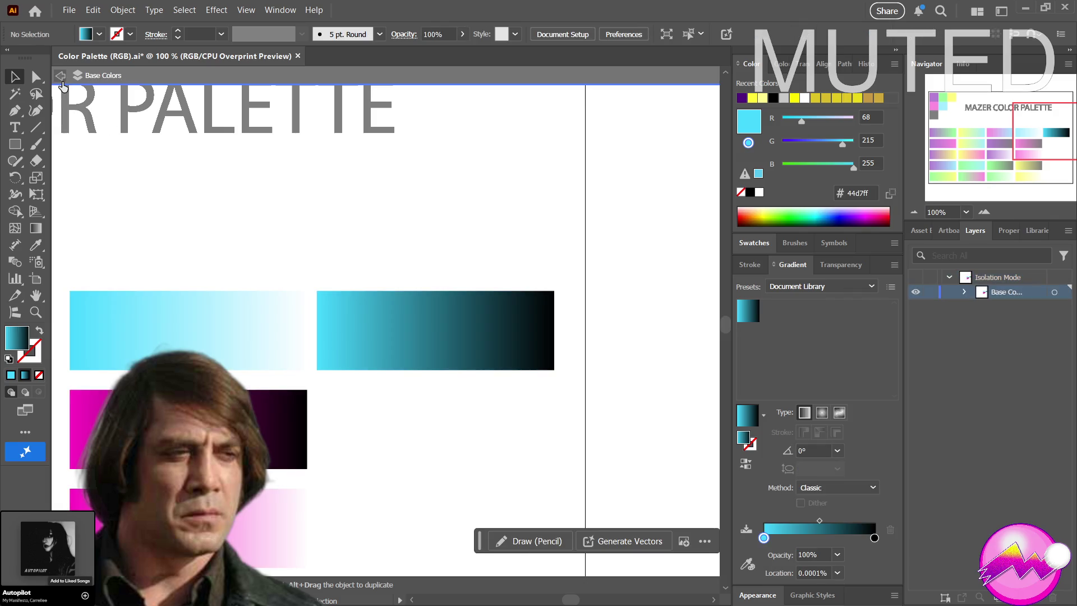
{"action": "mouse_move", "coordinate": [382, 314]}
{"action": "left_mouse_down"}
{"action": "mouse_move", "coordinate": [372, 340]}
{"action": "mouse_move", "coordinate": [384, 317]}
{"action": "left_mouse_up"}
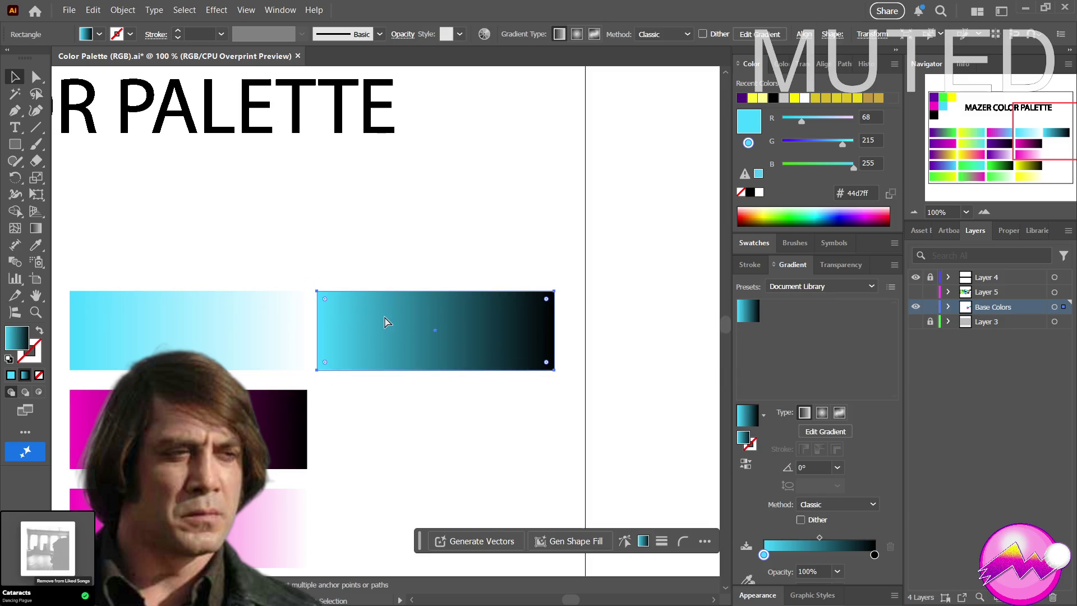
{"action": "key", "text": "ctrl+apostrophe"}
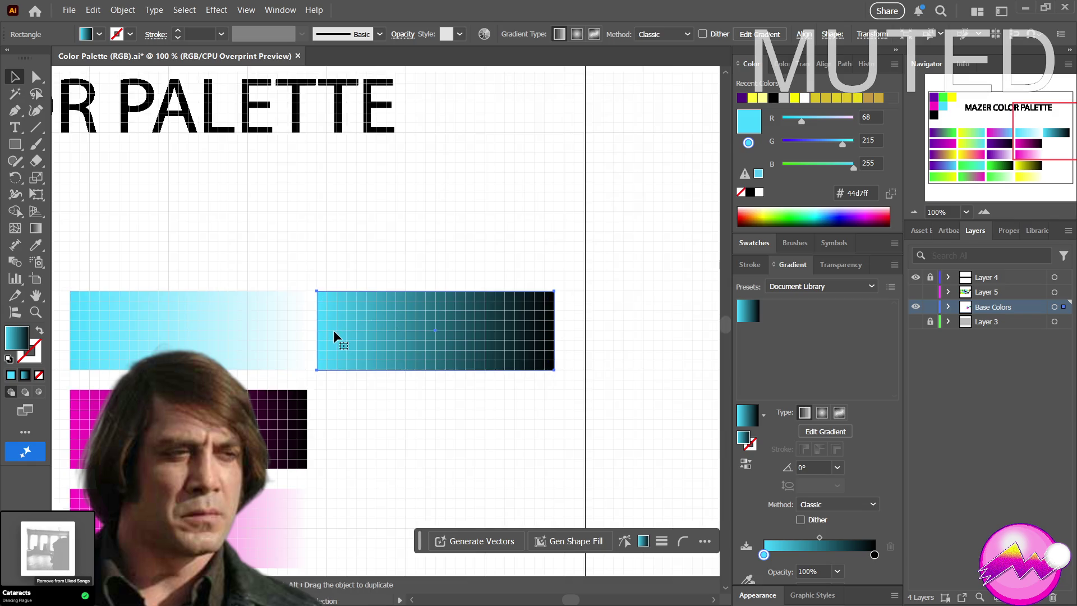
Nudge the teal bar slightly right to align with the grid, then zoom out to 33.33%
{"action": "left_click_drag", "start_coordinate": [333, 330], "coordinate": [336, 332]}
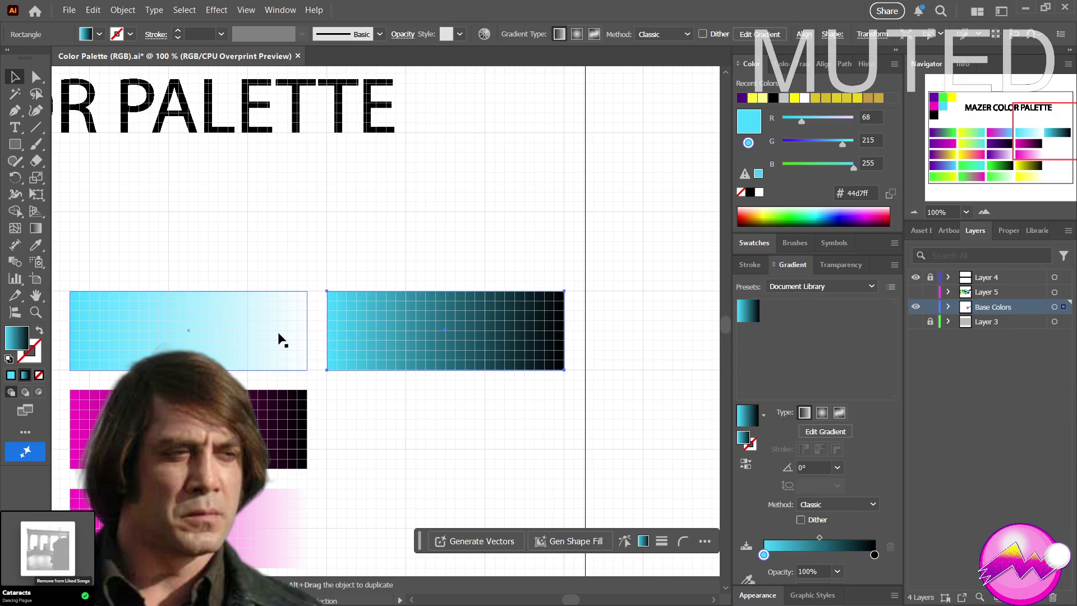
{"action": "key", "text": "z"}
{"action": "left_click_drag", "start_coordinate": [327, 383], "coordinate": [242, 413]}
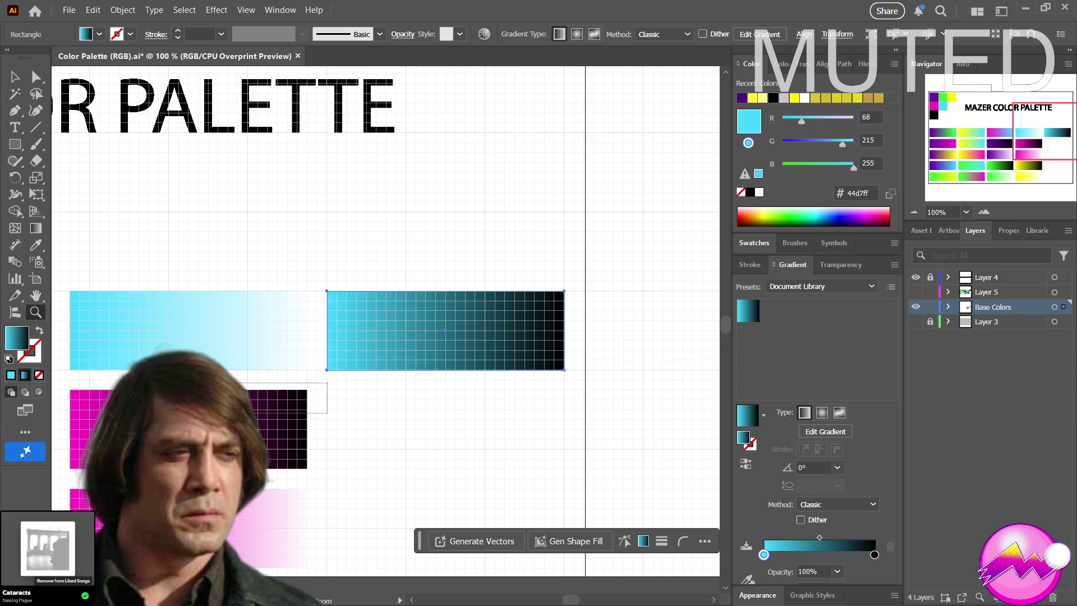
{"action": "key", "text": "ctrl+minus"}
{"action": "key", "text": "ctrl+minus"}
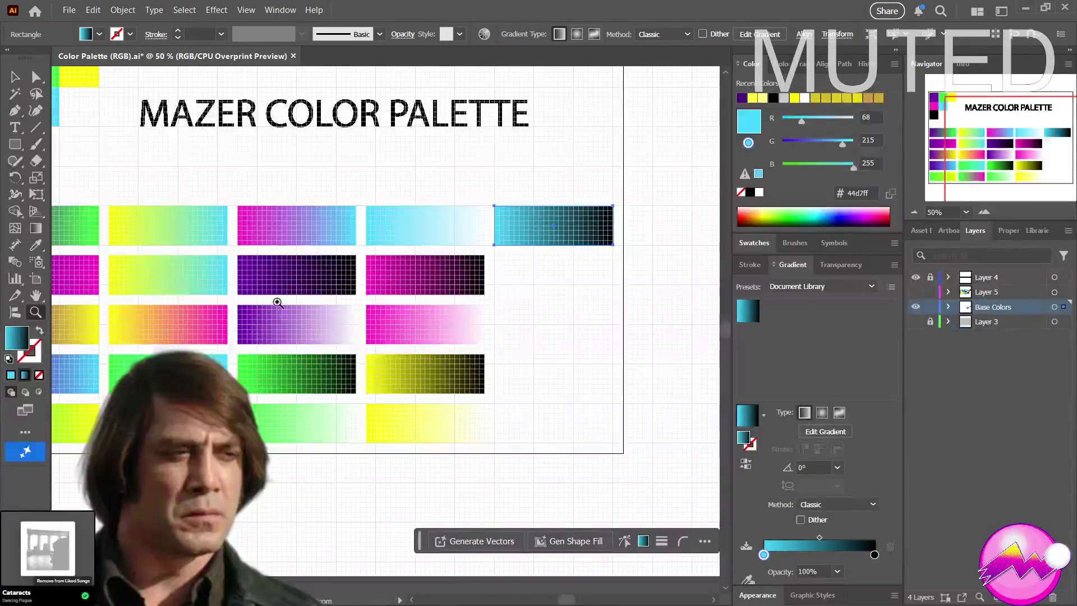
{"action": "left_click_drag", "start_coordinate": [276, 303], "coordinate": [296, 419]}
{"action": "key", "text": "ctrl+minus"}
{"action": "left_click_drag", "start_coordinate": [343, 289], "coordinate": [325, 347]}
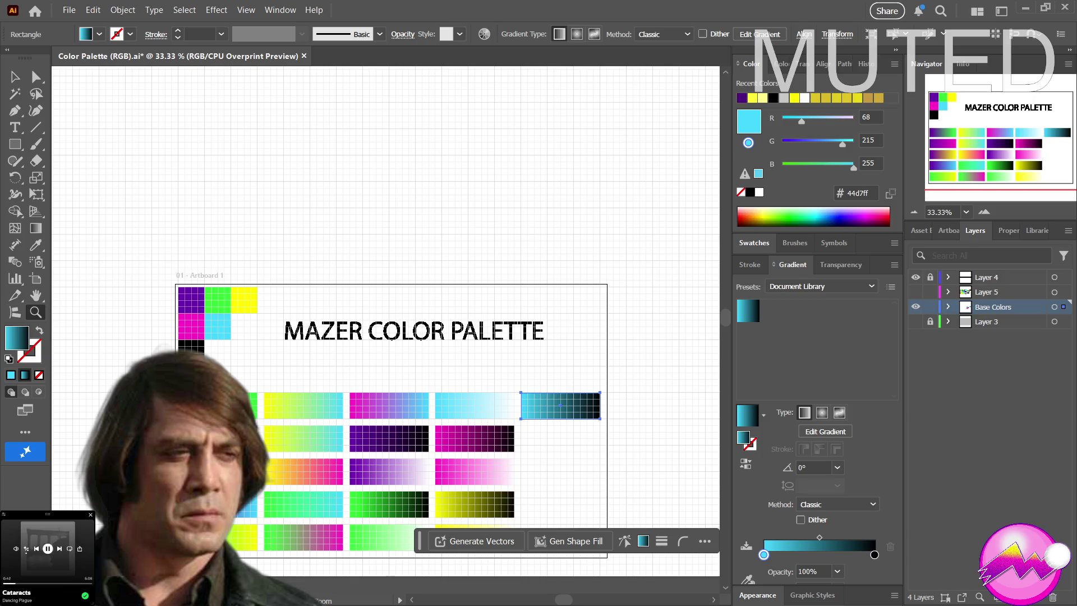
Pan the artboard up slightly and open the Swatches panel with F5
{"action": "mouse_move", "coordinate": [362, 404]}
{"action": "left_mouse_down"}
{"action": "mouse_move", "coordinate": [362, 387]}
{"action": "mouse_move", "coordinate": [402, 381]}
{"action": "left_mouse_up"}
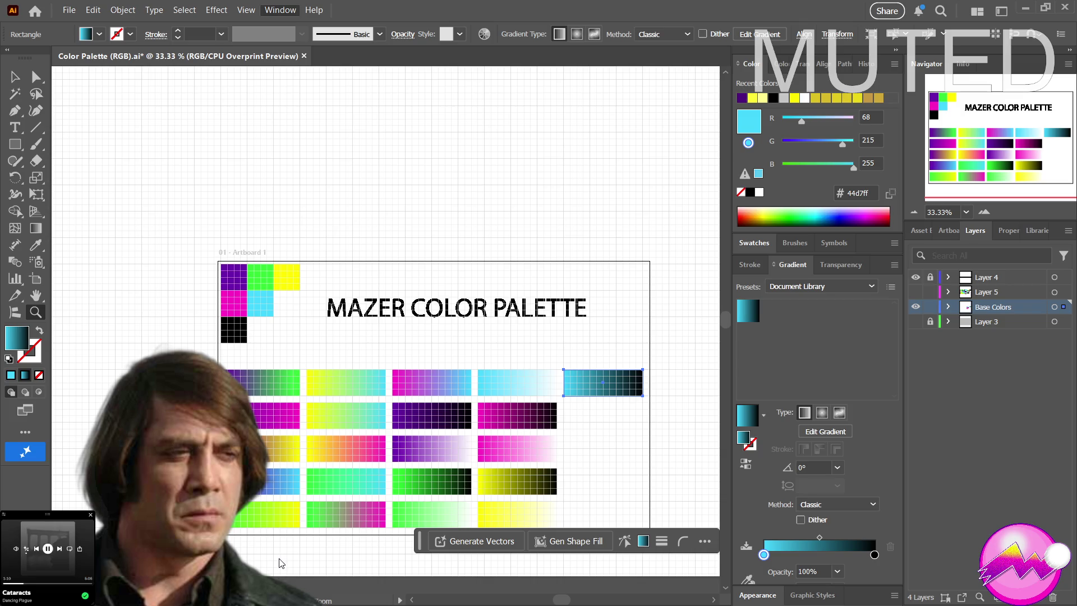
{"action": "key", "text": "F5"}
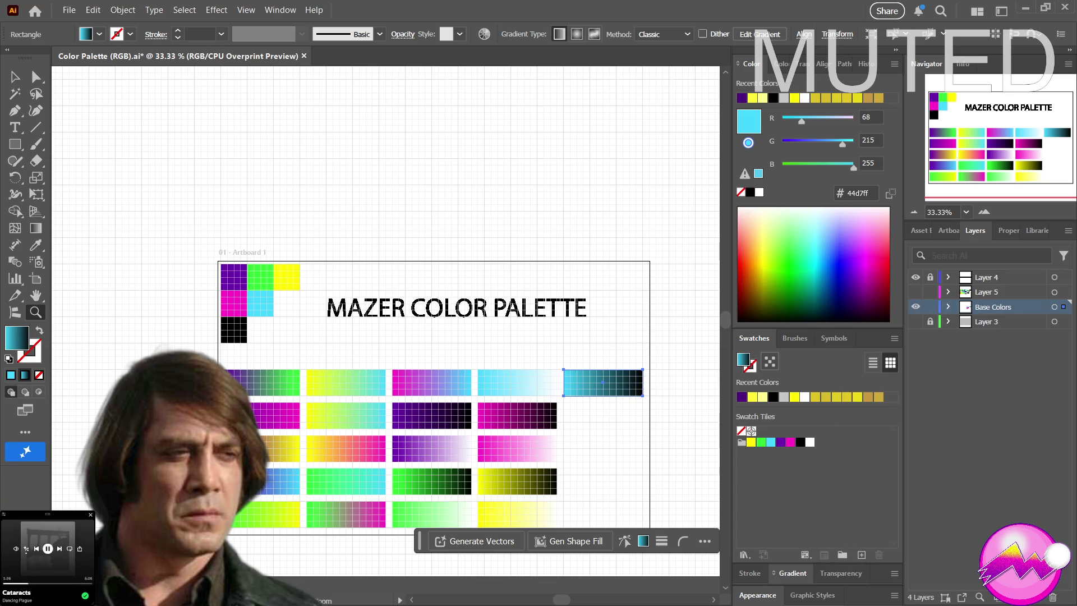
Drag the purple-to-green gradient bar into the Swatches panel to add it as a gradient swatch
{"action": "key", "text": "v"}
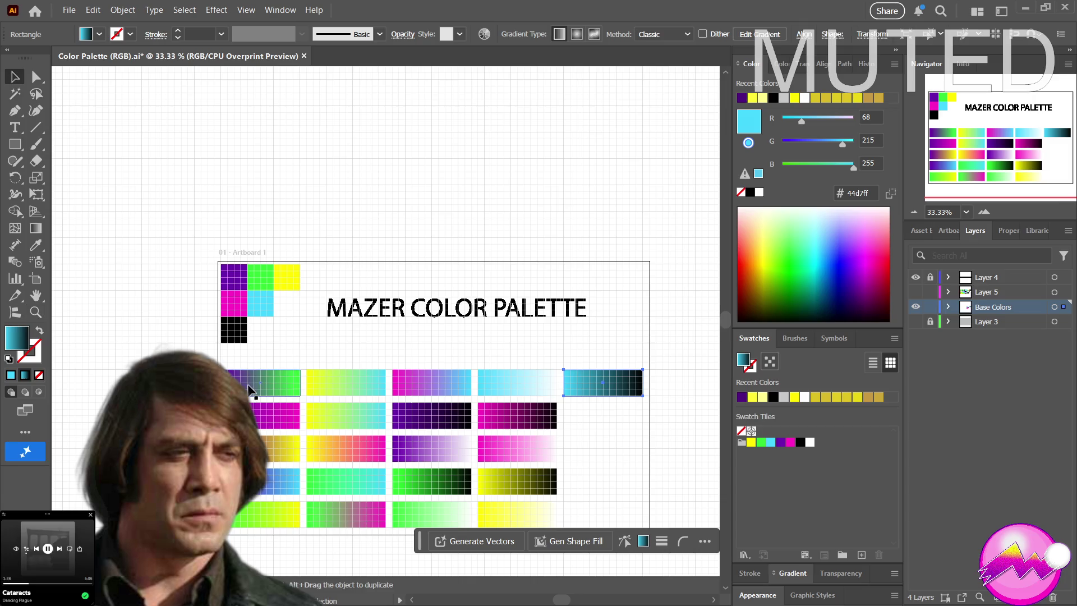
{"action": "left_click", "coordinate": [250, 388]}
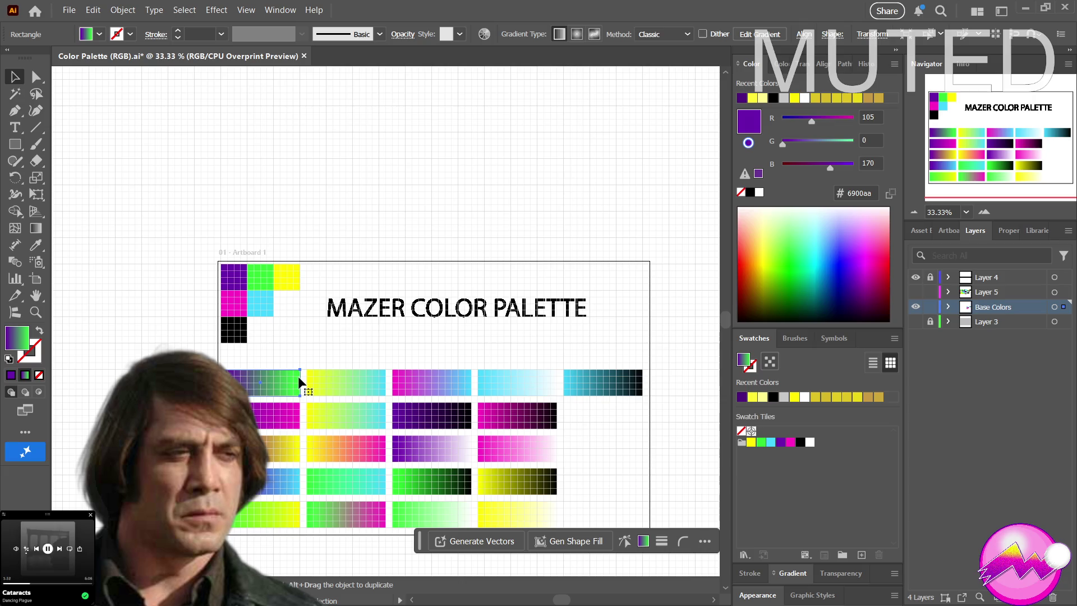
{"action": "key", "text": "e"}
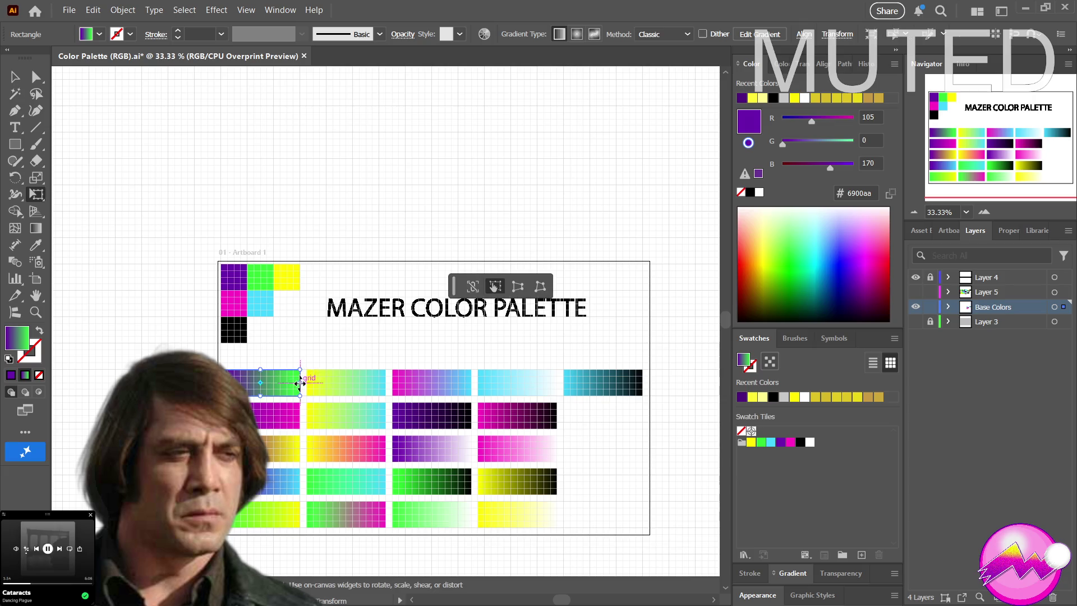
{"action": "mouse_move", "coordinate": [300, 385]}
{"action": "left_mouse_down"}
{"action": "mouse_move", "coordinate": [251, 387]}
{"action": "mouse_move", "coordinate": [301, 385]}
{"action": "left_mouse_up"}
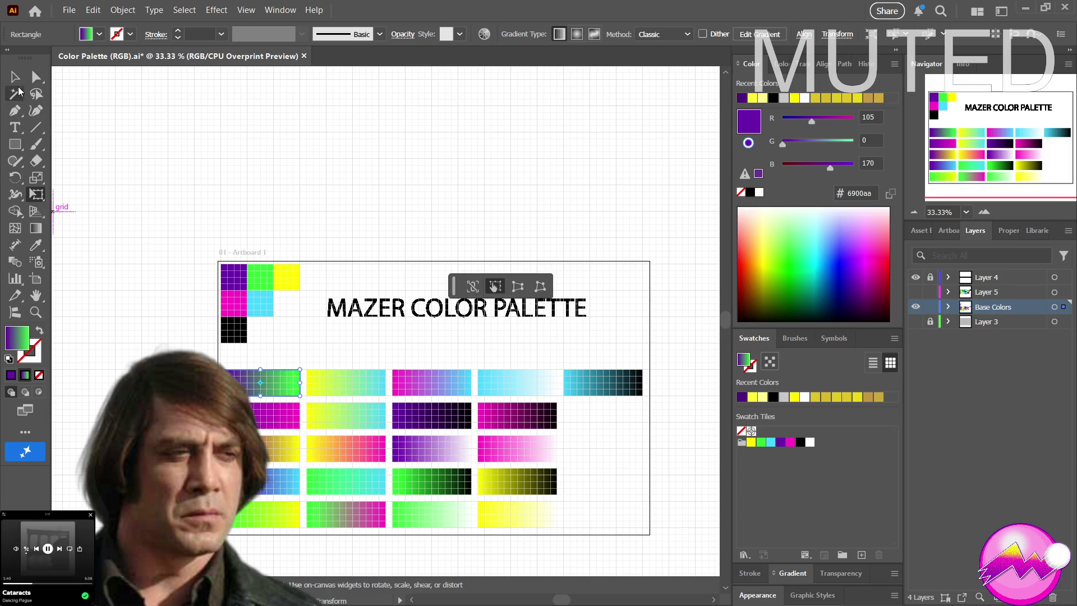
{"action": "left_click", "coordinate": [15, 77]}
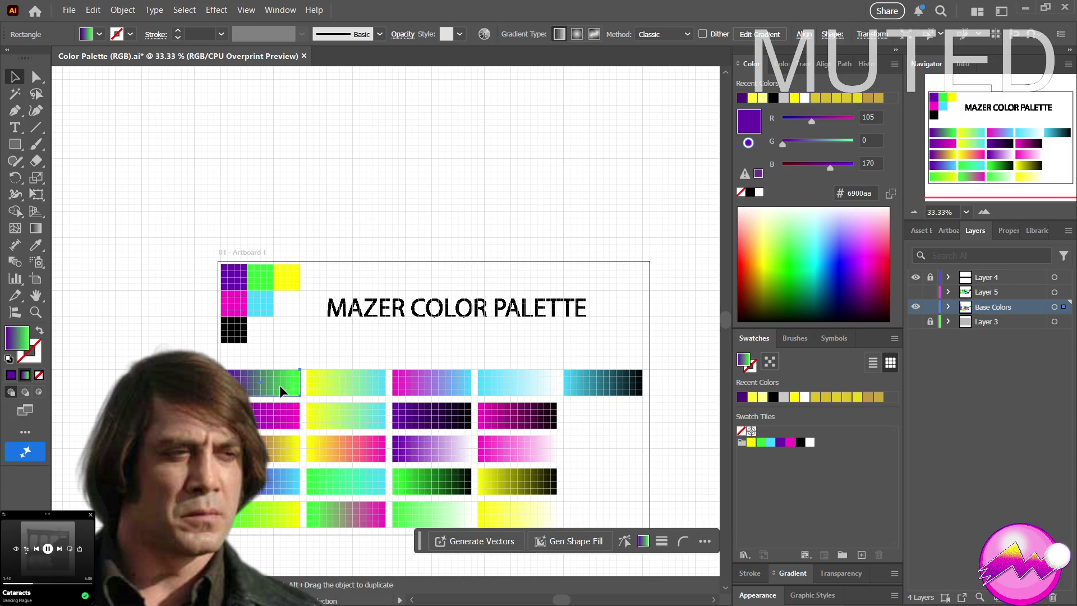
{"action": "left_click_drag", "start_coordinate": [280, 385], "coordinate": [809, 490]}
{"action": "left_click_drag", "start_coordinate": [844, 542], "coordinate": [862, 555]}
{"action": "left_click", "coordinate": [760, 432]}
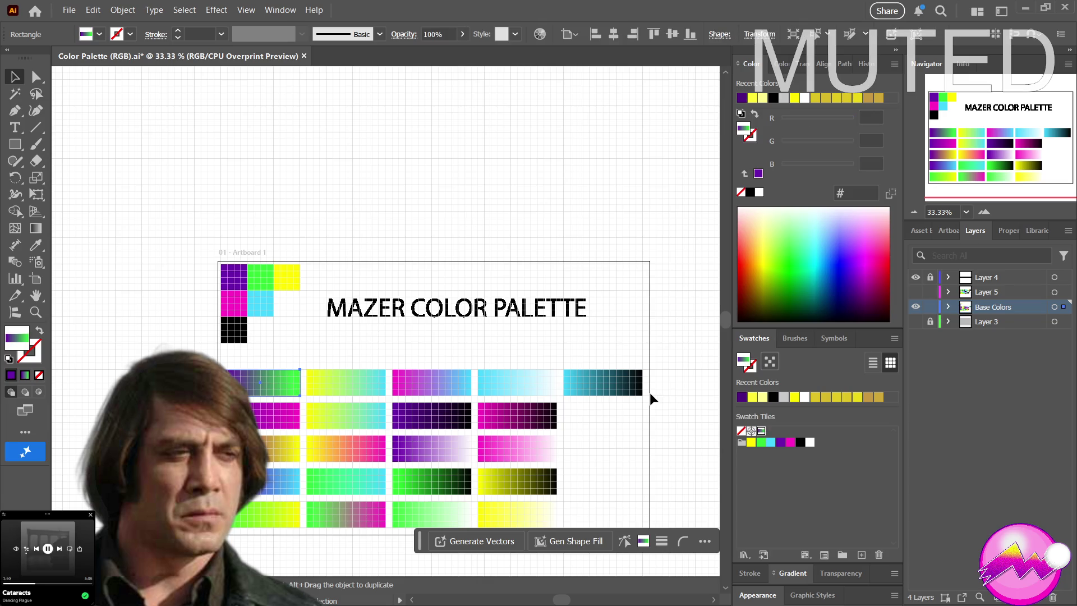
Draw a test rectangle above the artboard showing the purple-to-green pattern, then remove that swatch from Swatches
{"action": "left_click", "coordinate": [15, 145]}
{"action": "mouse_move", "coordinate": [227, 116]}
{"action": "left_mouse_down"}
{"action": "mouse_move", "coordinate": [336, 193]}
{"action": "mouse_move", "coordinate": [392, 217]}
{"action": "left_mouse_up"}
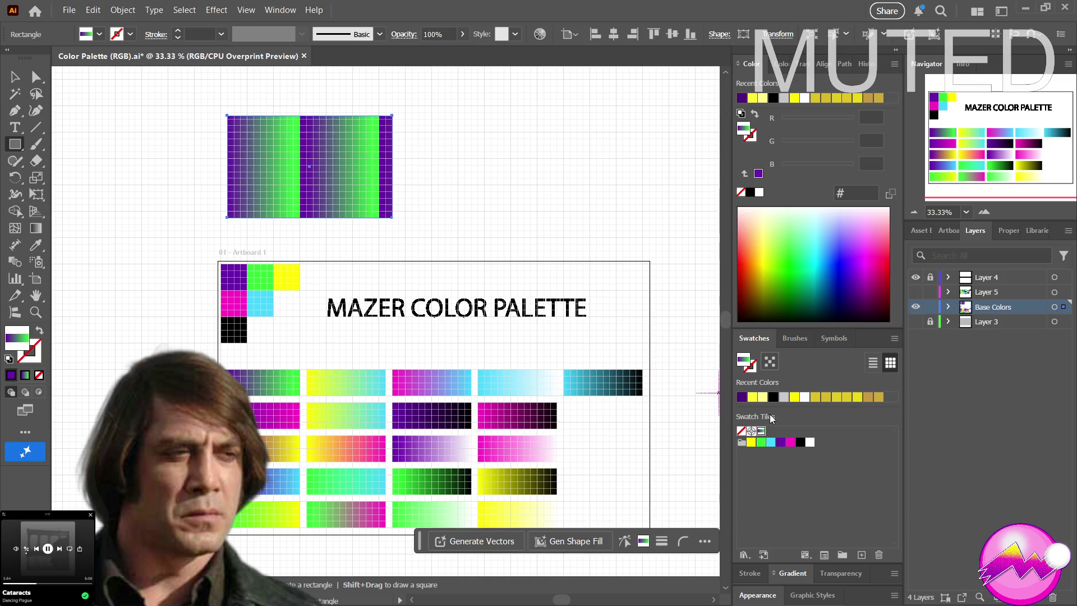
{"action": "left_click", "coordinate": [876, 554]}
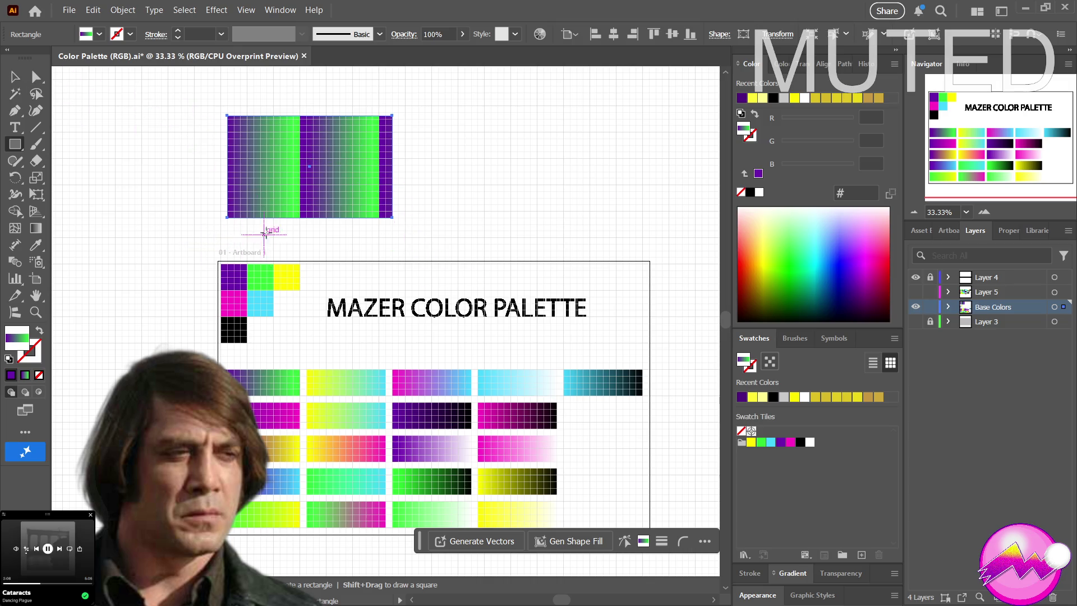
{"action": "key", "text": "v"}
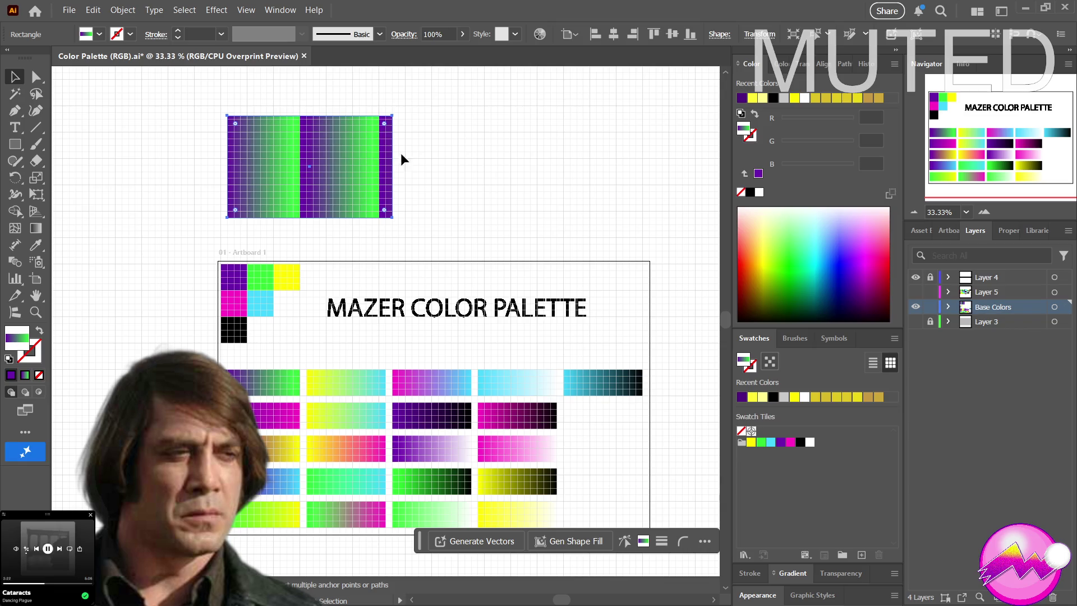
Select and delete the patterned test rectangle above the artboard, then recentre the artboard in view
{"action": "key", "text": "ctrl+shift+a"}
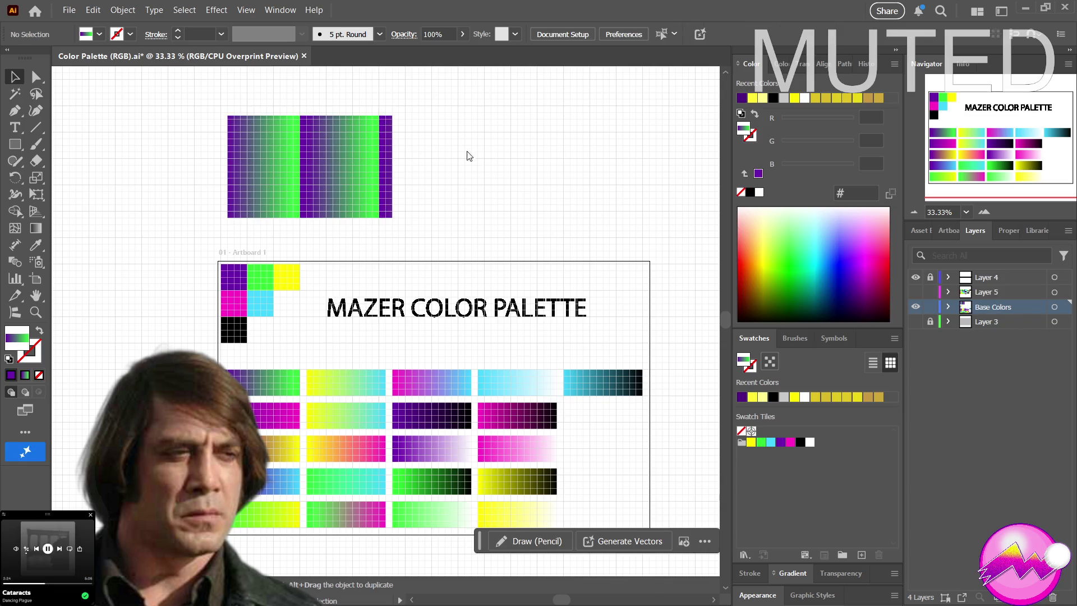
{"action": "left_click", "coordinate": [370, 135]}
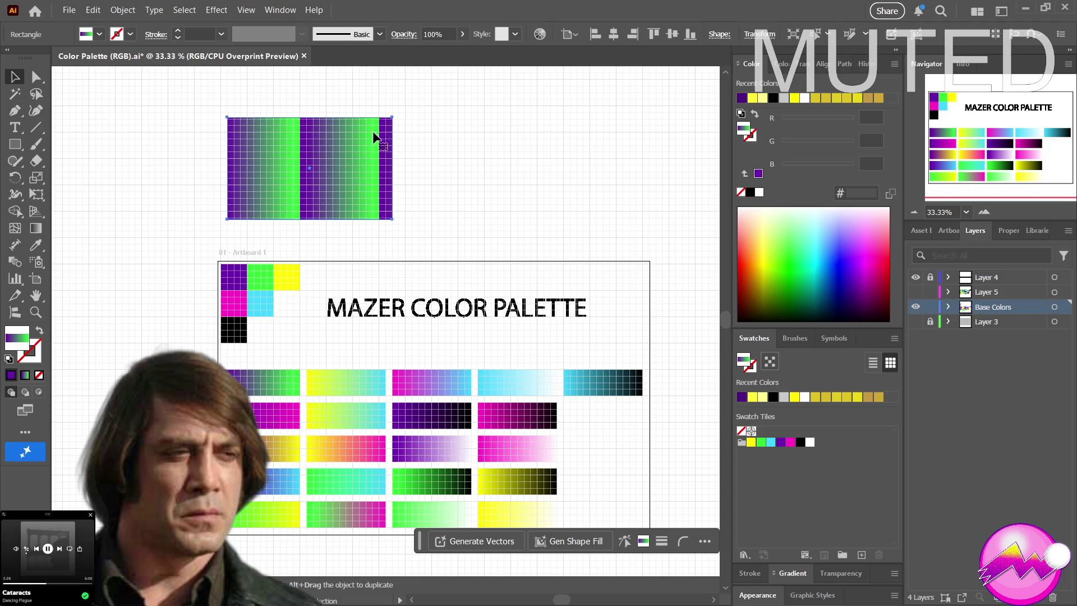
{"action": "key", "text": "Delete"}
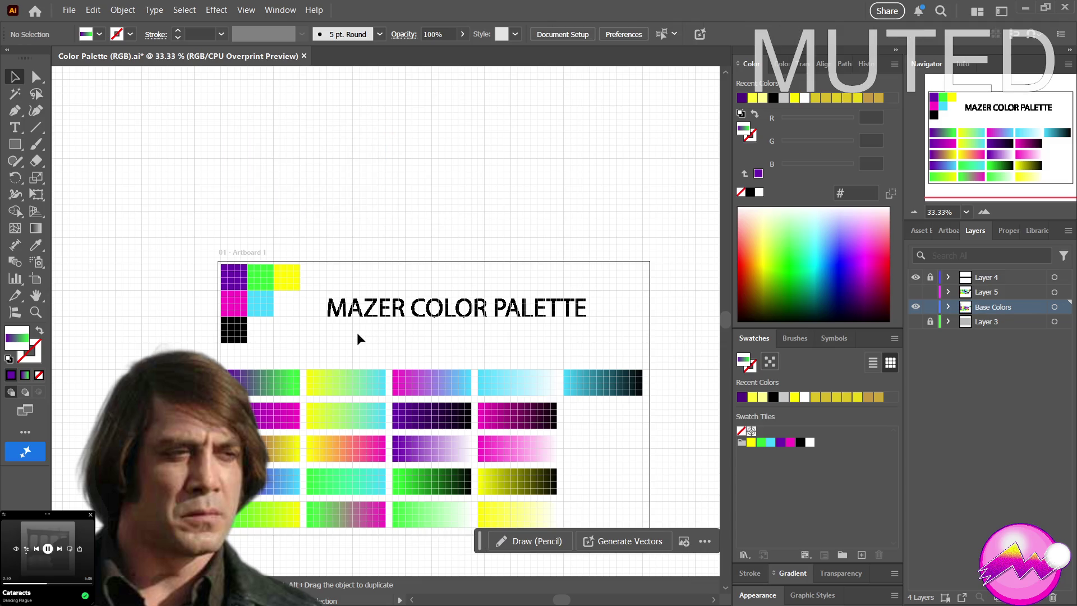
{"action": "mouse_move", "coordinate": [348, 336]}
{"action": "left_mouse_down"}
{"action": "mouse_move", "coordinate": [330, 279]}
{"action": "mouse_move", "coordinate": [303, 288]}
{"action": "left_mouse_up"}
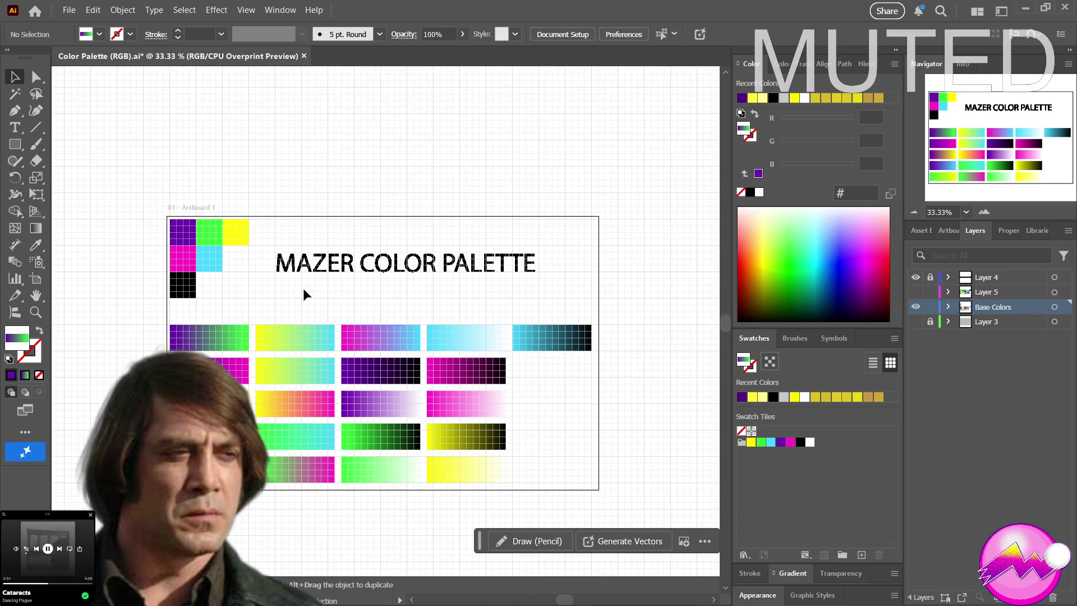
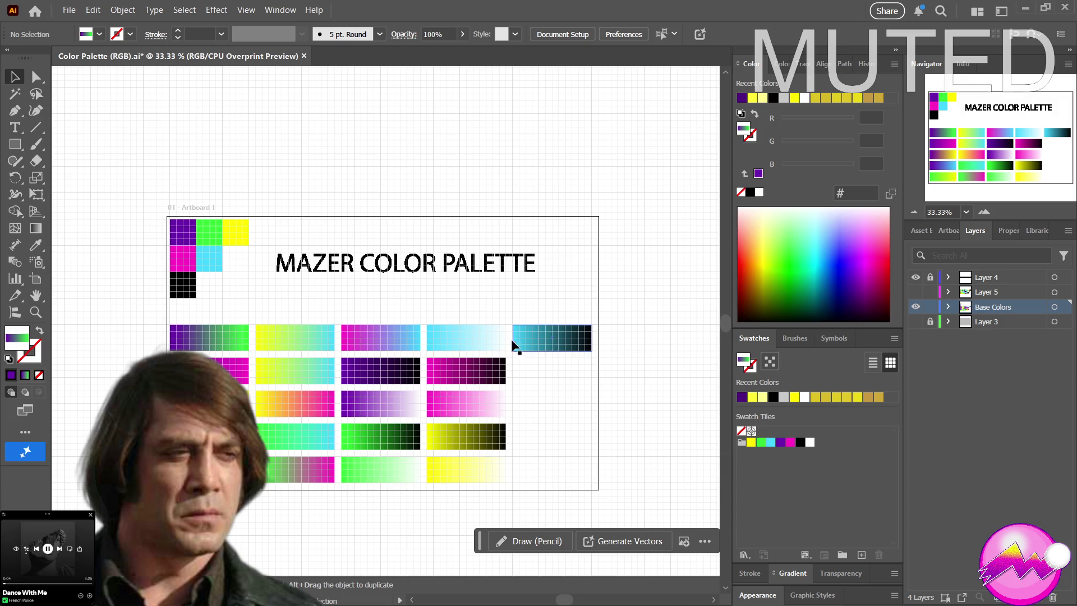
Add the teal gradient as a new swatch, undo it, and select the light-cyan tile
{"action": "mouse_move", "coordinate": [441, 284]}
{"action": "left_mouse_down"}
{"action": "mouse_move", "coordinate": [452, 283]}
{"action": "mouse_move", "coordinate": [452, 242]}
{"action": "left_mouse_up"}
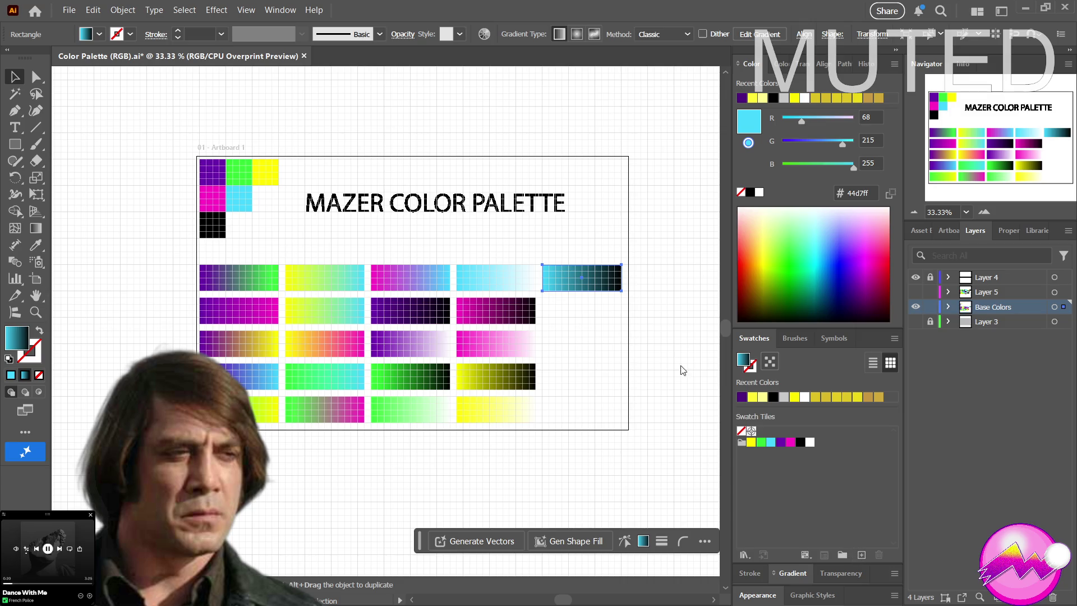
{"action": "left_click", "coordinate": [797, 555]}
{"action": "key", "text": "ctrl+z"}
{"action": "left_click", "coordinate": [517, 288]}
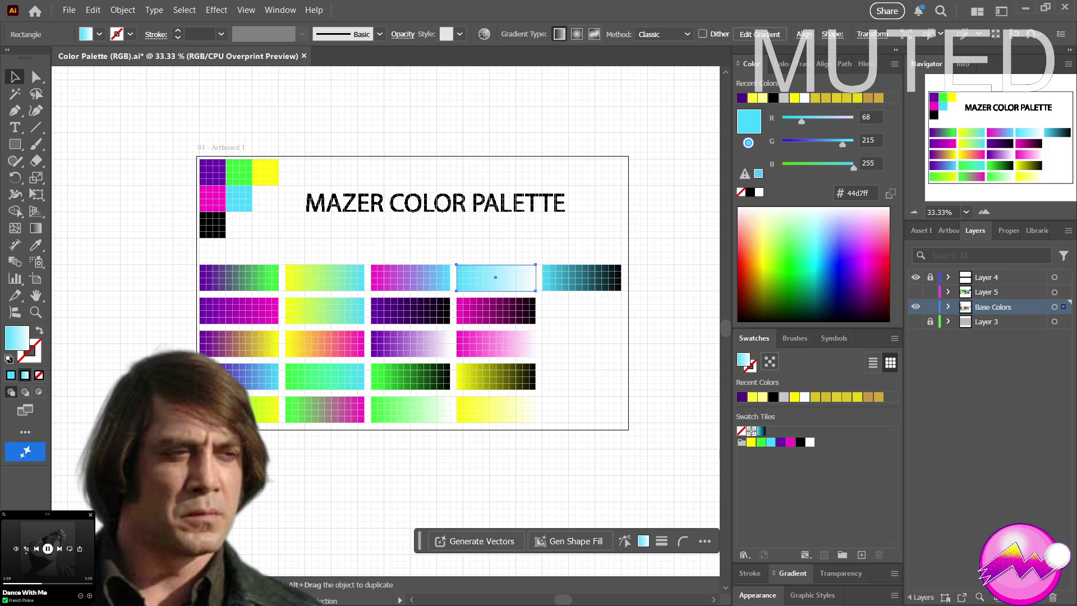
Nudge the light-cyan tile down and back, then select the magenta-blue tile
{"action": "key", "text": "shift+Down"}
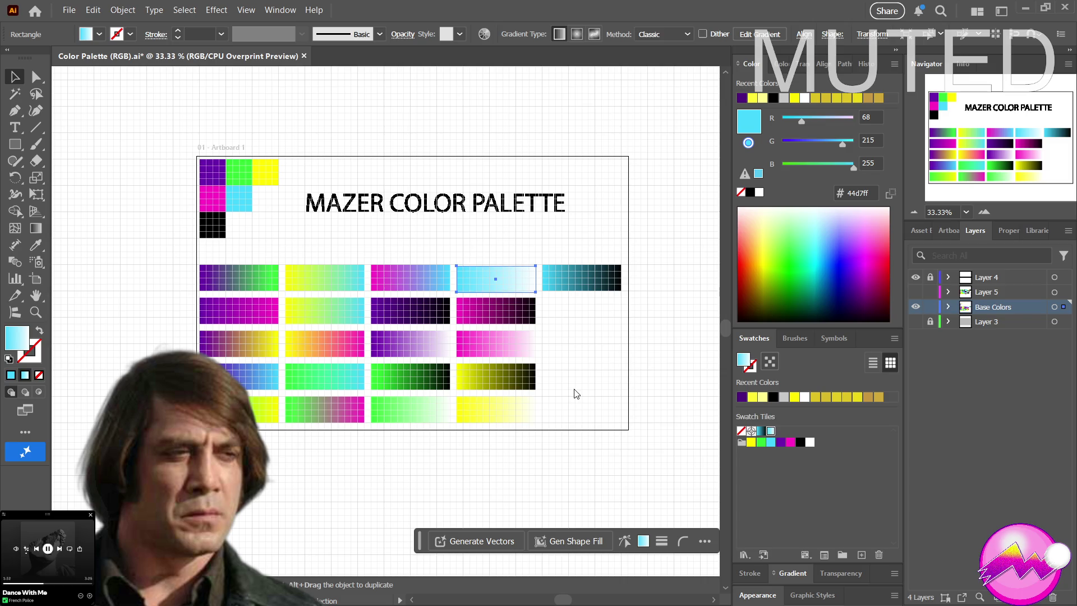
{"action": "key", "text": "shift+Up"}
{"action": "left_click", "coordinate": [404, 289]}
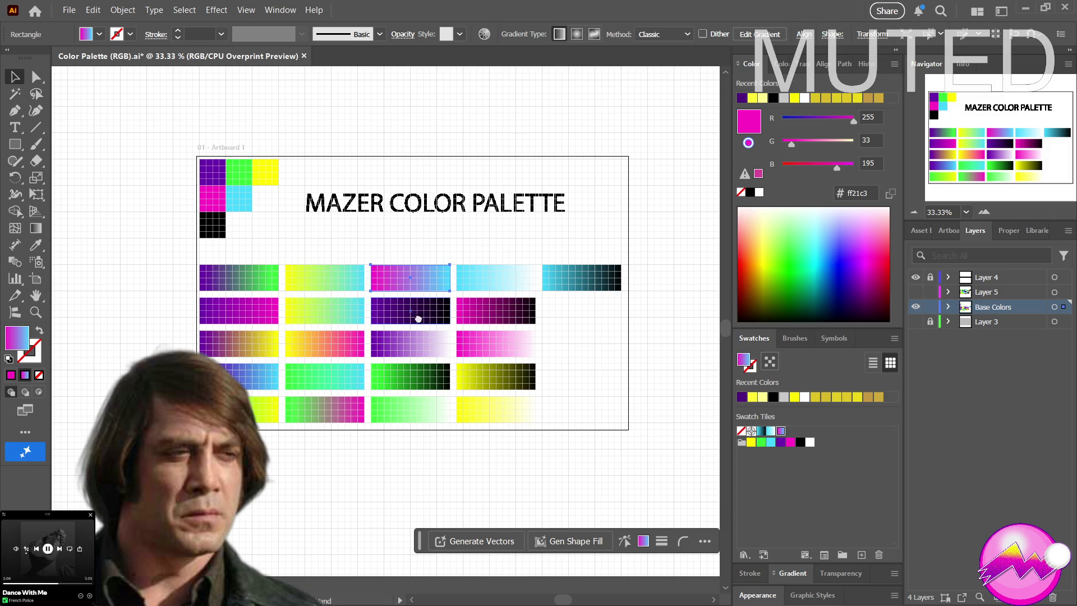
Save the yellow-cyan gradient as a new swatch in the Swatch Tiles group
{"action": "left_click_drag", "start_coordinate": [419, 319], "coordinate": [465, 320]}
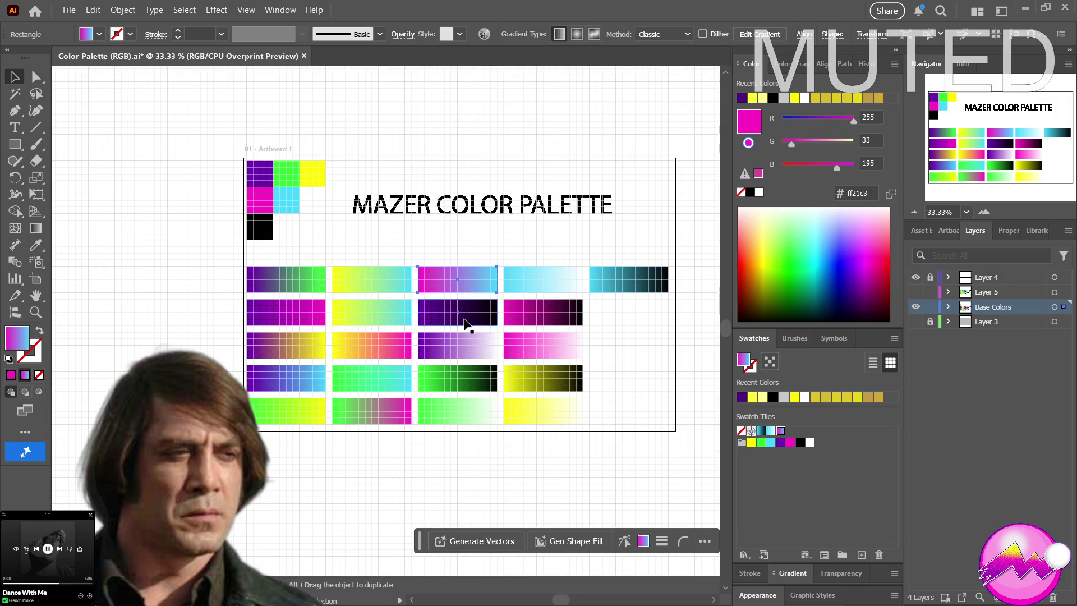
{"action": "left_click", "coordinate": [387, 286]}
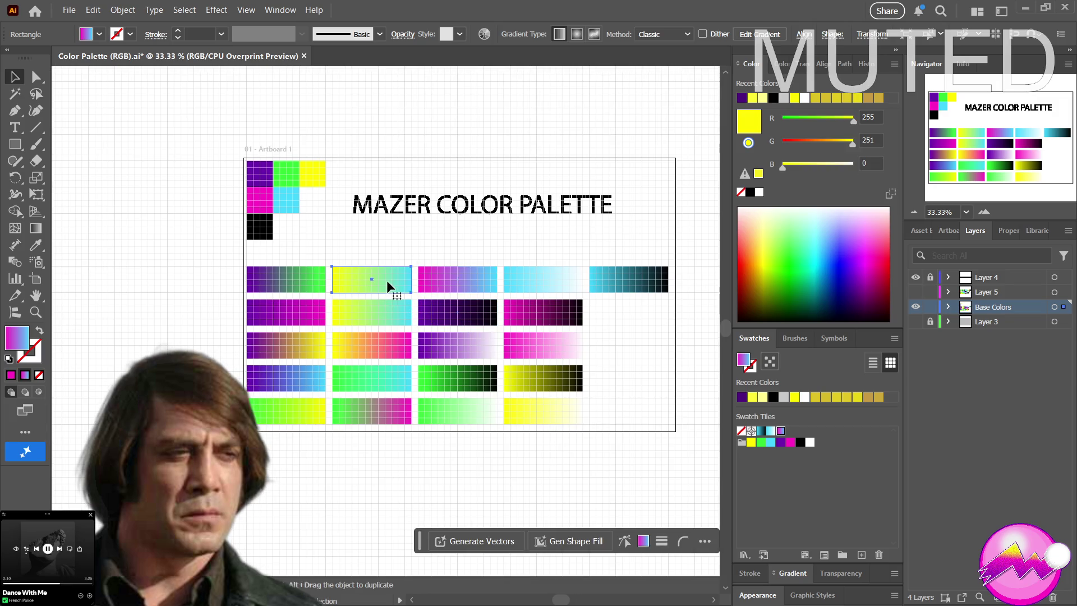
{"action": "left_click", "coordinate": [862, 555]}
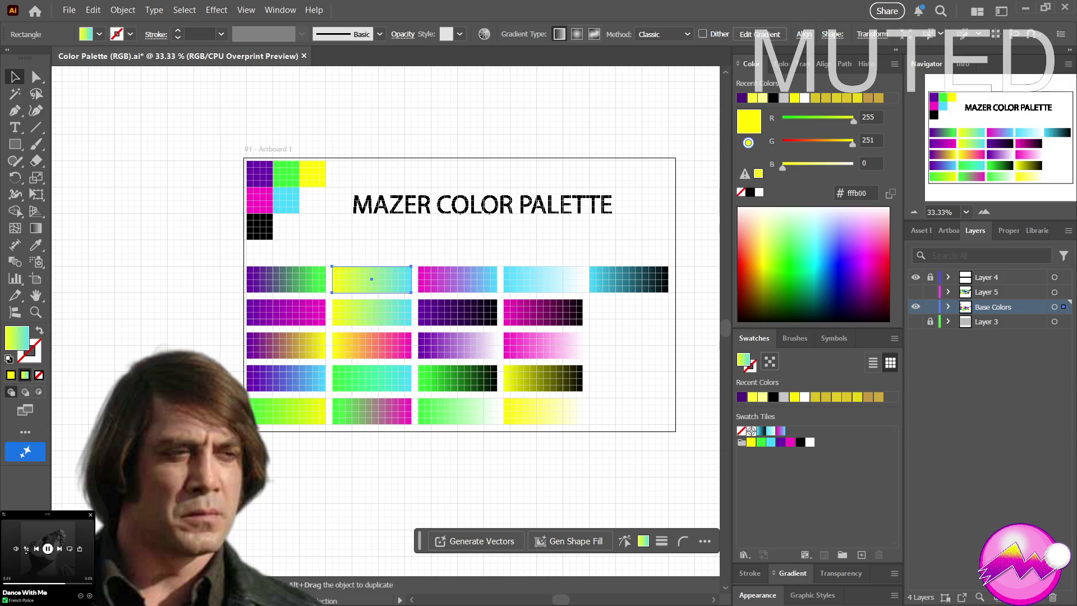
{"action": "left_click_drag", "start_coordinate": [743, 361], "coordinate": [763, 531]}
{"action": "left_click", "coordinate": [312, 280]}
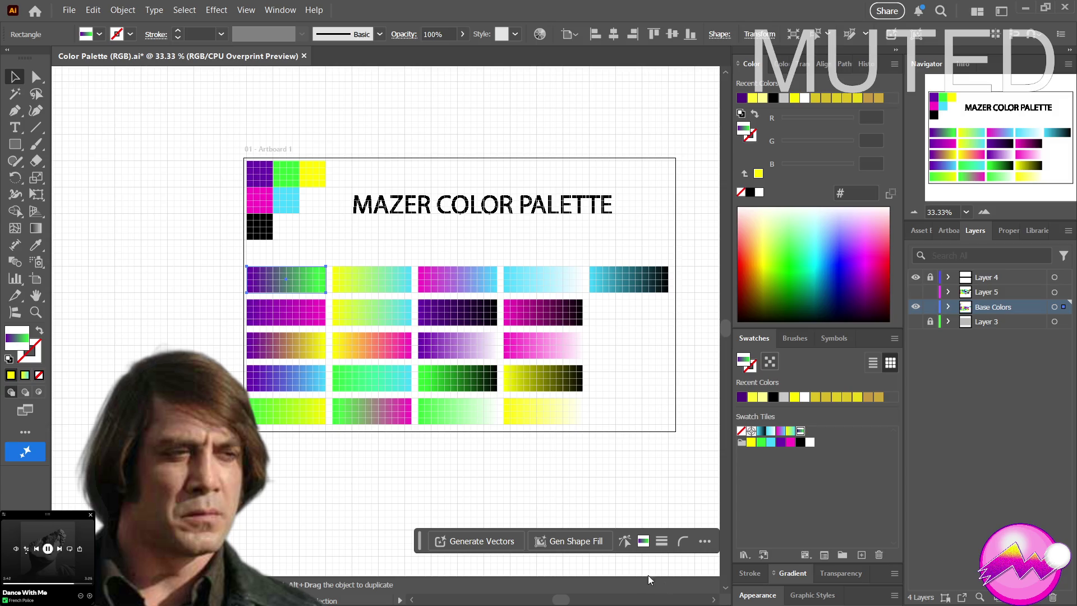
Fill the solid purple tile with the purple-green gradient, then set the first top-row tile's fill to None
{"action": "left_click", "coordinate": [315, 313]}
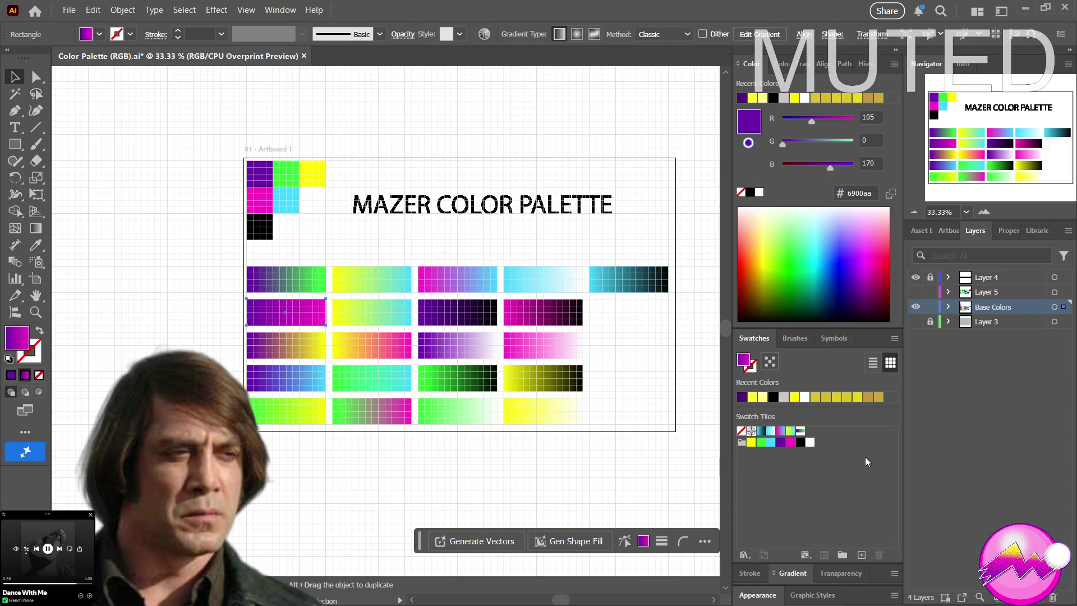
{"action": "left_click", "coordinate": [799, 434]}
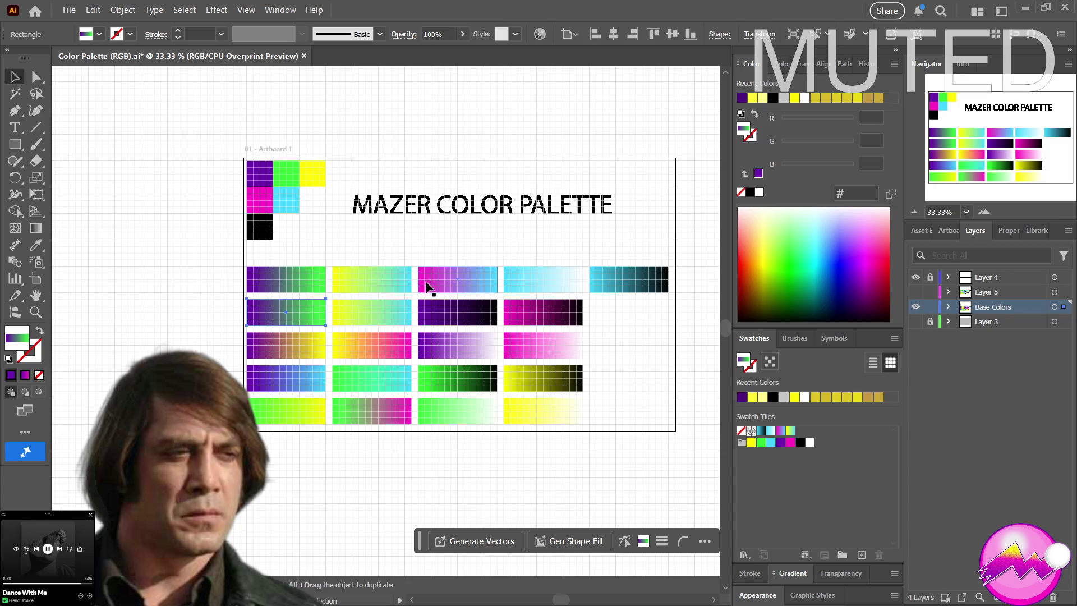
{"action": "left_click", "coordinate": [298, 287]}
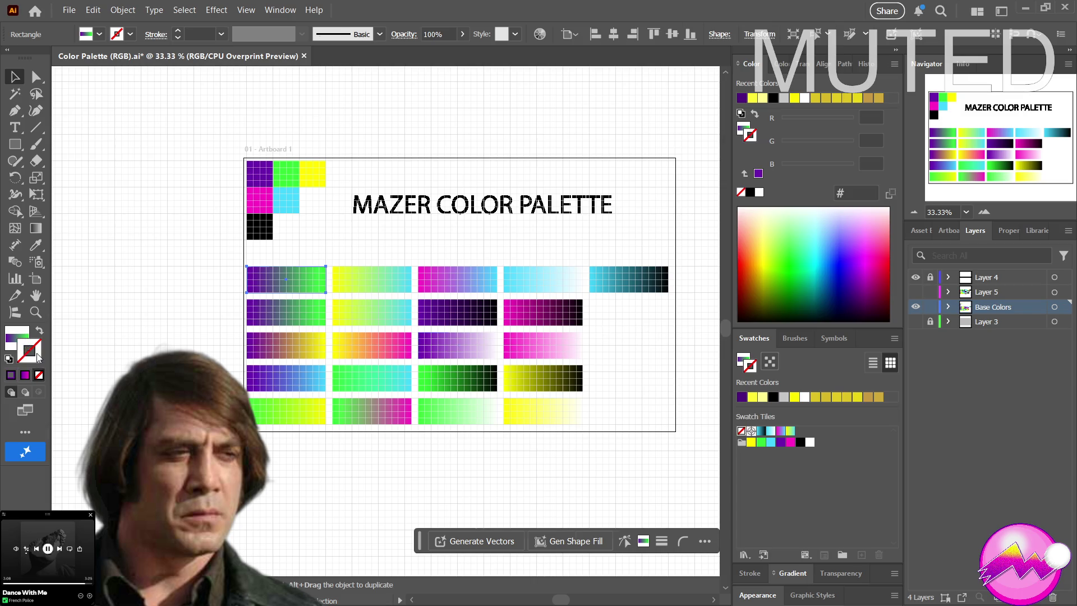
{"action": "key", "text": "ctrl+shift+a"}
{"action": "left_click", "coordinate": [297, 285]}
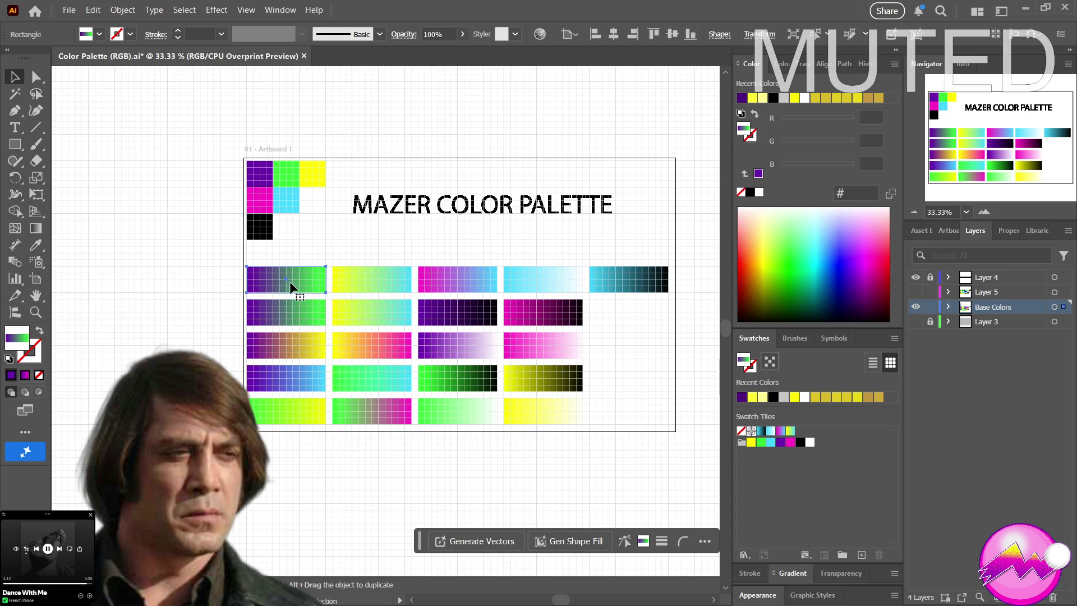
{"action": "left_click", "coordinate": [39, 375]}
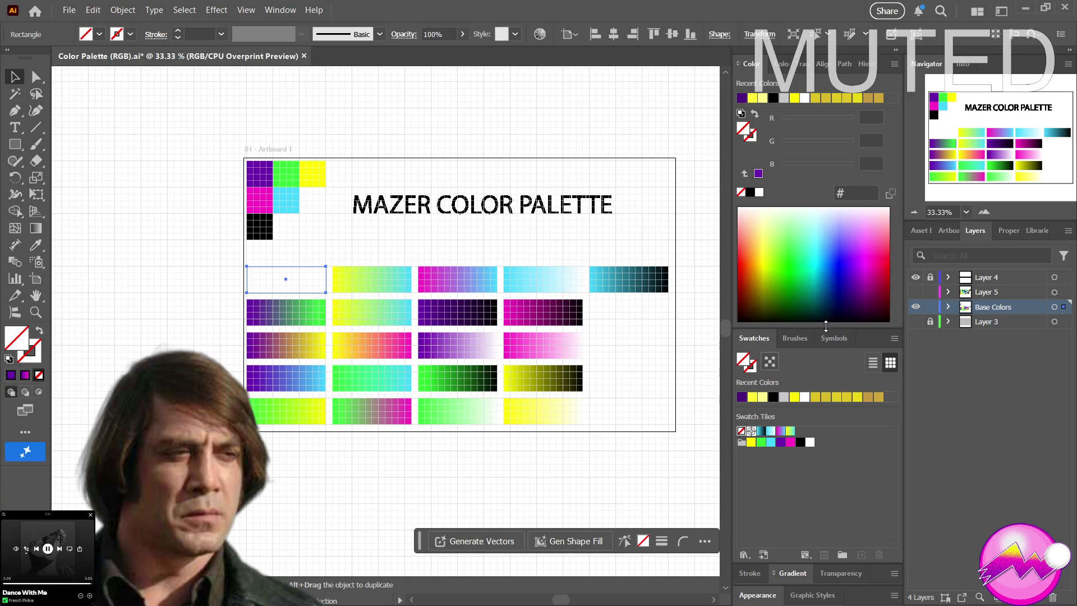
Fill the first top-row tile with a linear gradient from the palette's purple to green 32ff38
{"action": "left_click", "coordinate": [793, 573]}
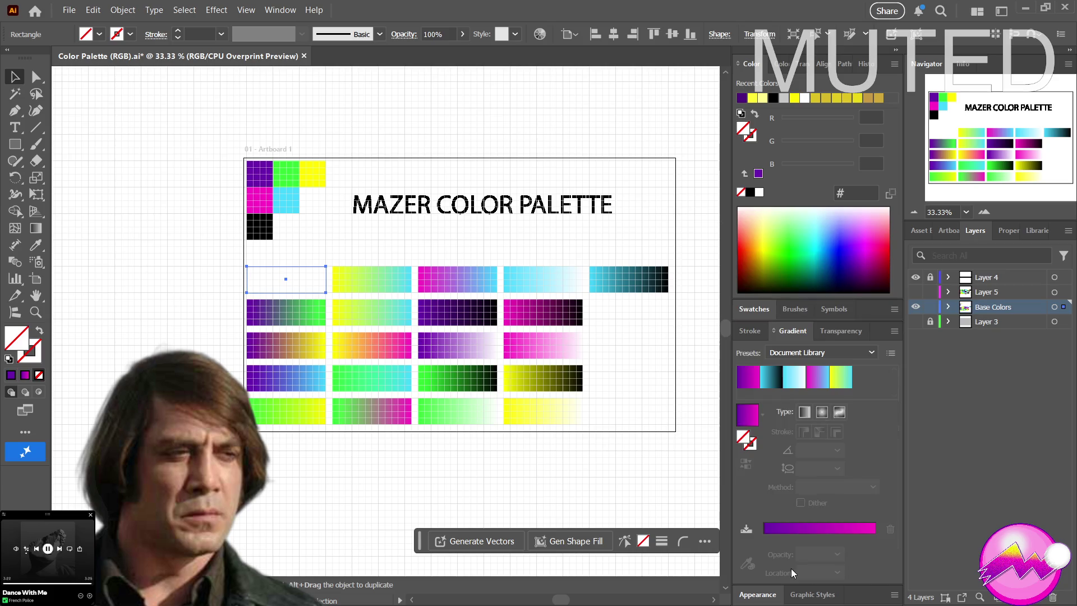
{"action": "left_click", "coordinate": [804, 413]}
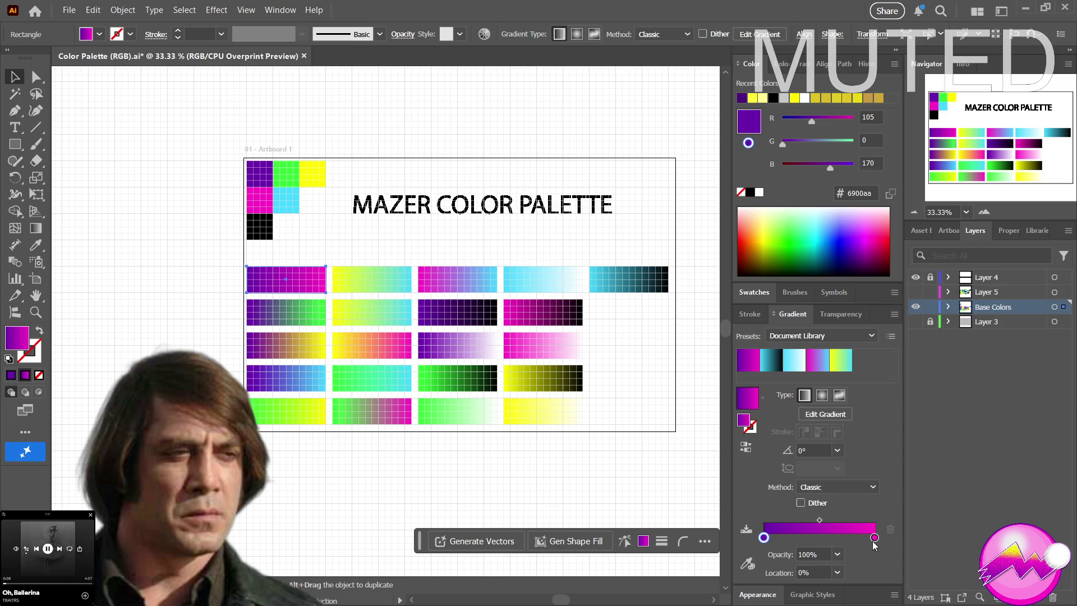
{"action": "left_click", "coordinate": [764, 538]}
{"action": "left_click", "coordinate": [746, 563]}
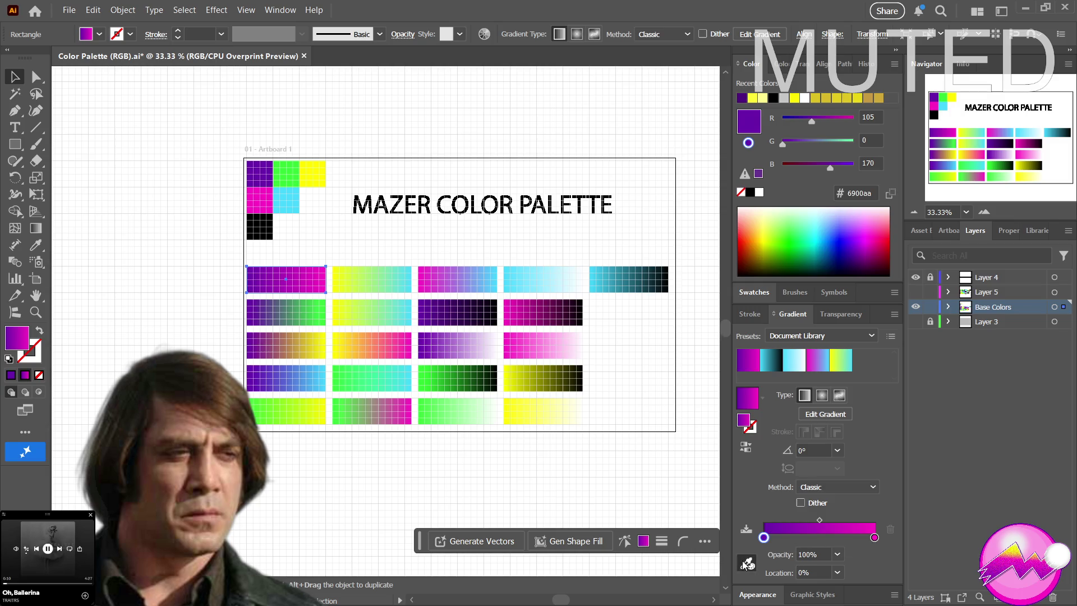
{"action": "left_click", "coordinate": [265, 176]}
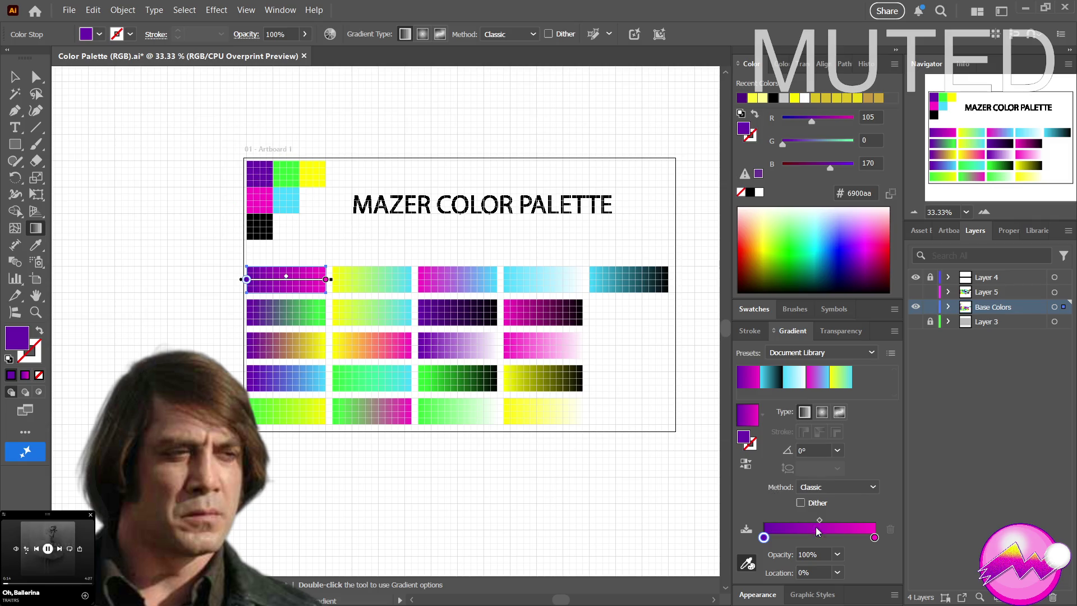
{"action": "left_click", "coordinate": [875, 538]}
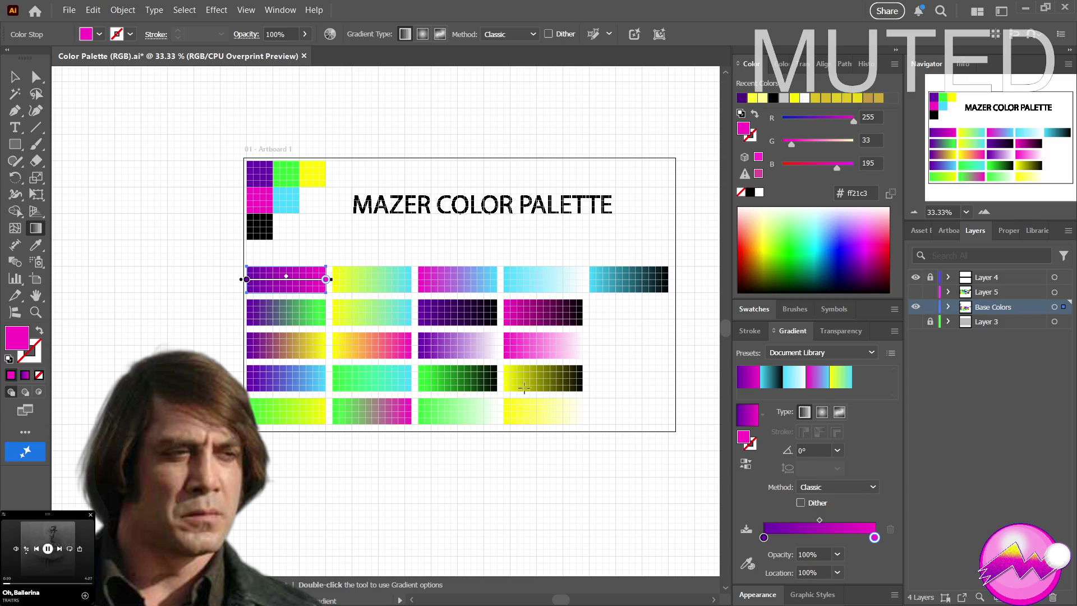
{"action": "left_click", "coordinate": [750, 564]}
{"action": "left_click", "coordinate": [281, 177]}
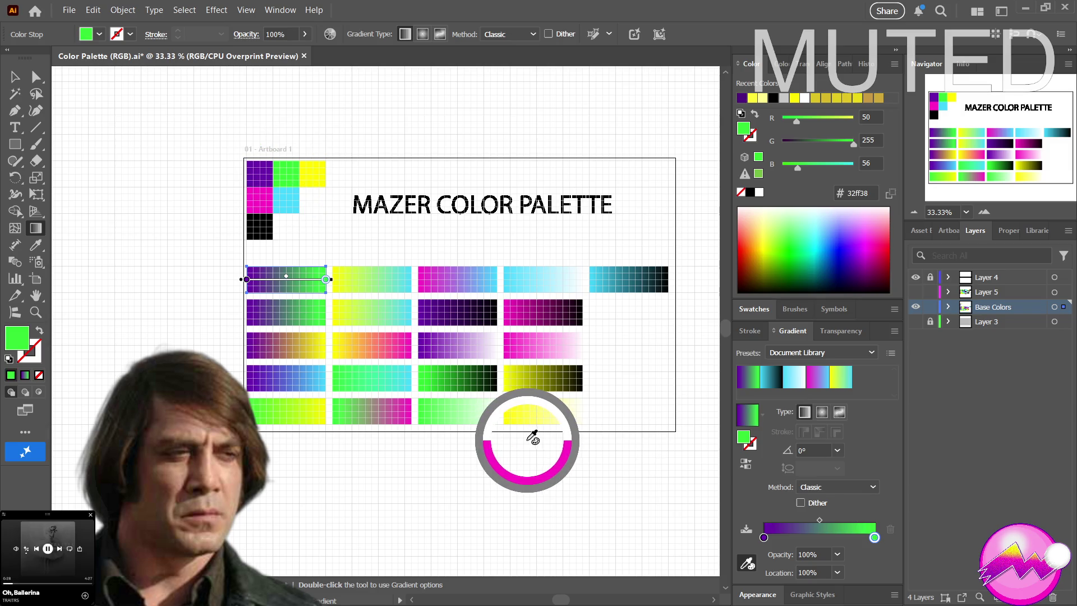
{"action": "key", "text": "Escape"}
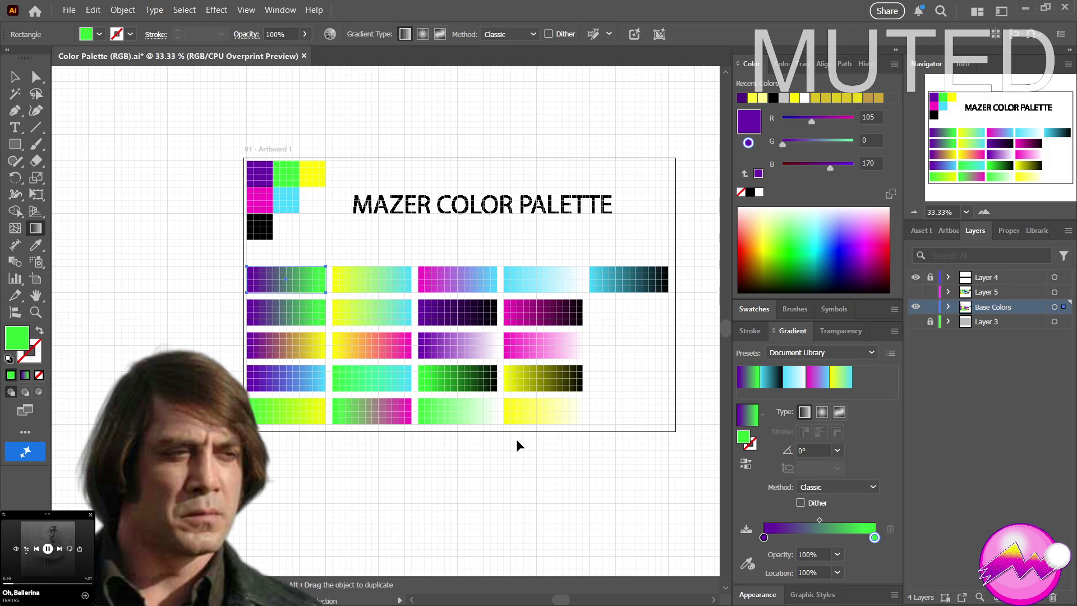
{"action": "key", "text": "ctrl+z"}
{"action": "key", "text": "ctrl+z"}
{"action": "key", "text": "ctrl+z"}
{"action": "key", "text": "ctrl+z"}
{"action": "key", "text": "ctrl+z"}
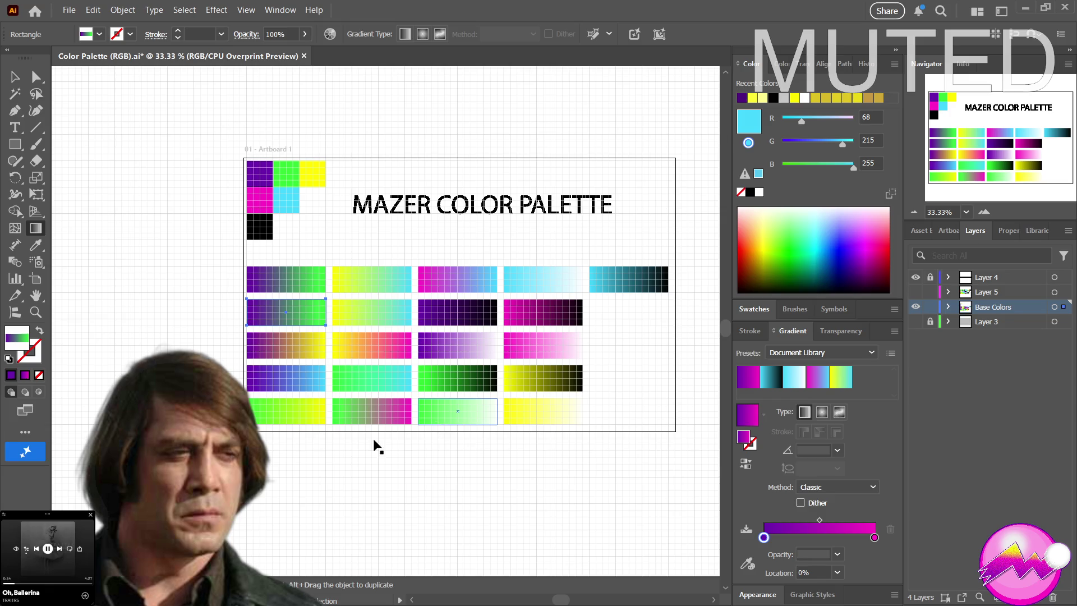
Undo the stray duplicate, return to the Selection tool, and show the swatches list
{"action": "key", "text": "ctrl+z"}
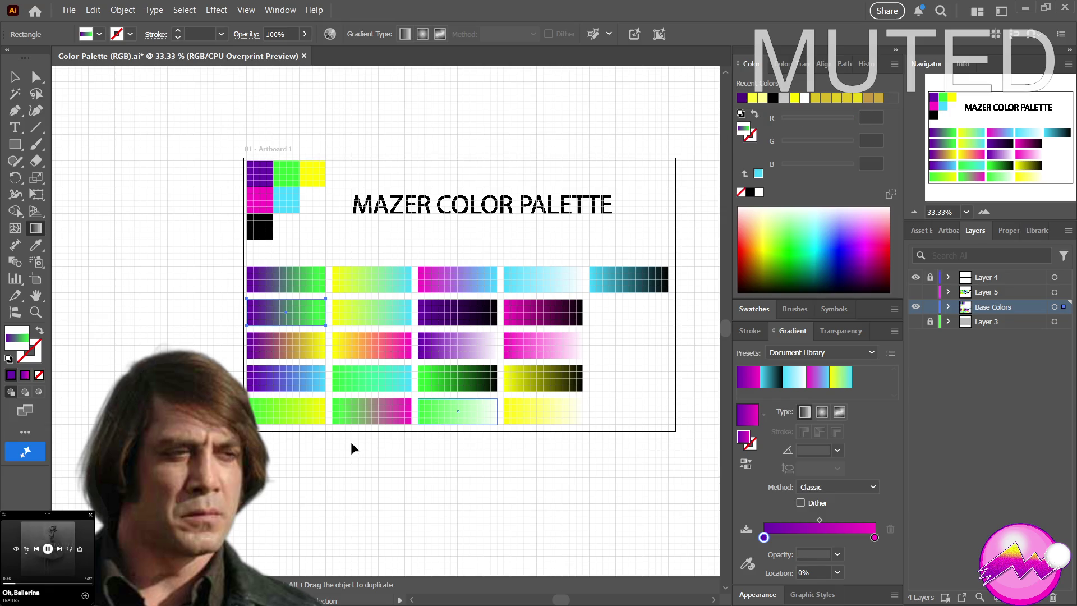
{"action": "key", "text": "ctrl+z"}
{"action": "key", "text": "ctrl+z"}
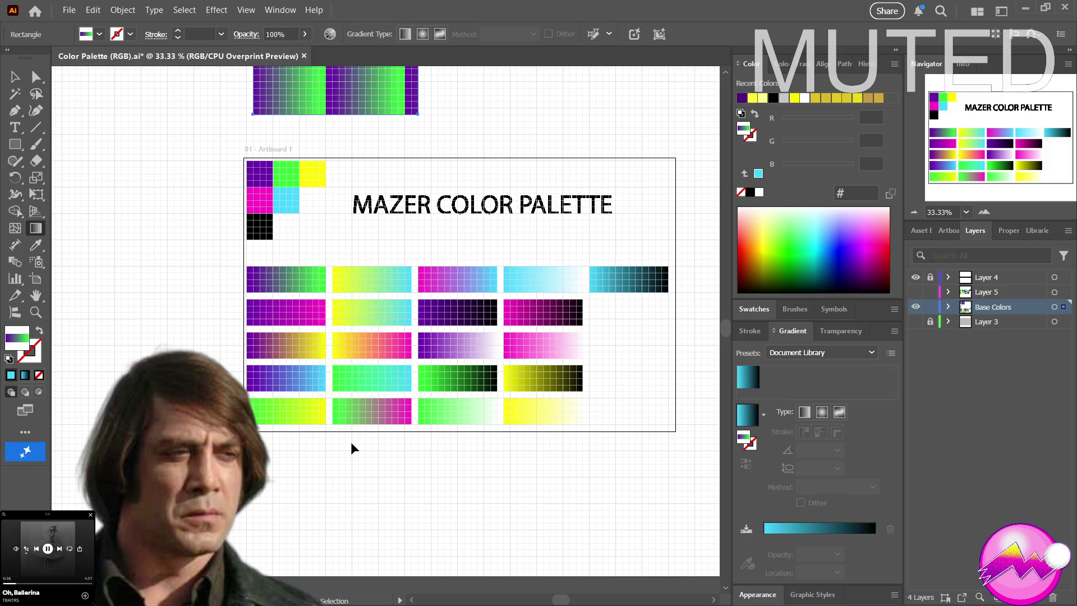
{"action": "key", "text": "ctrl+z"}
{"action": "left_click", "coordinate": [283, 128]}
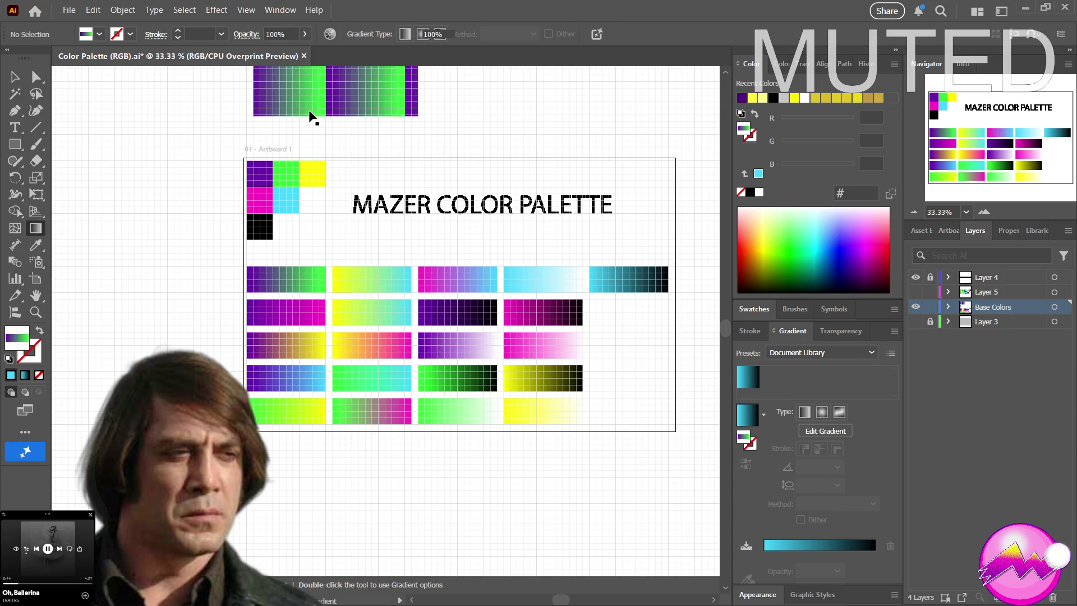
{"action": "key", "text": "v"}
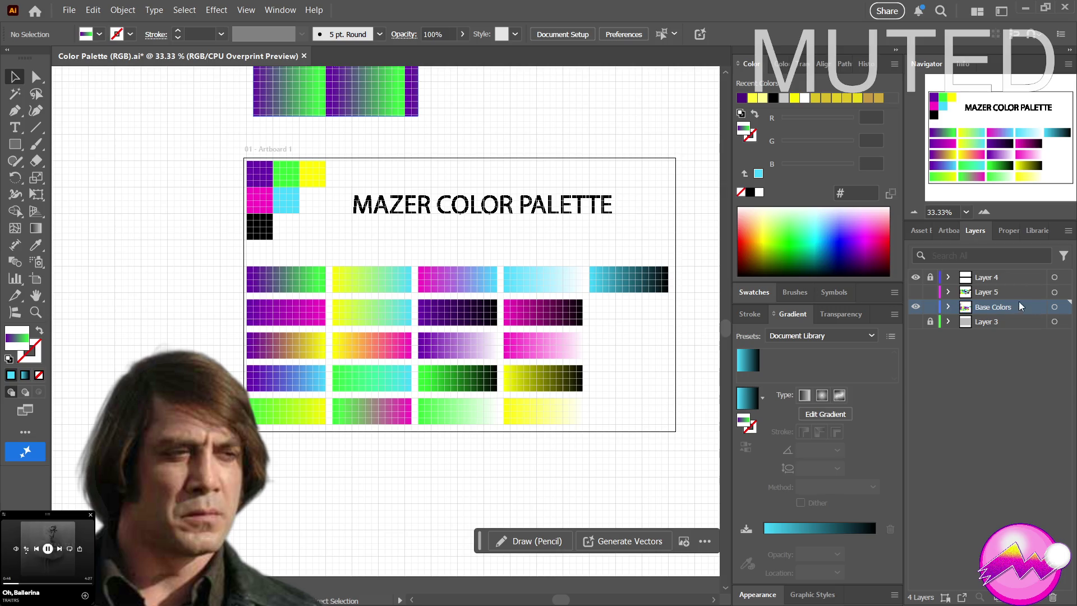
{"action": "left_click_drag", "start_coordinate": [794, 304], "coordinate": [794, 321]}
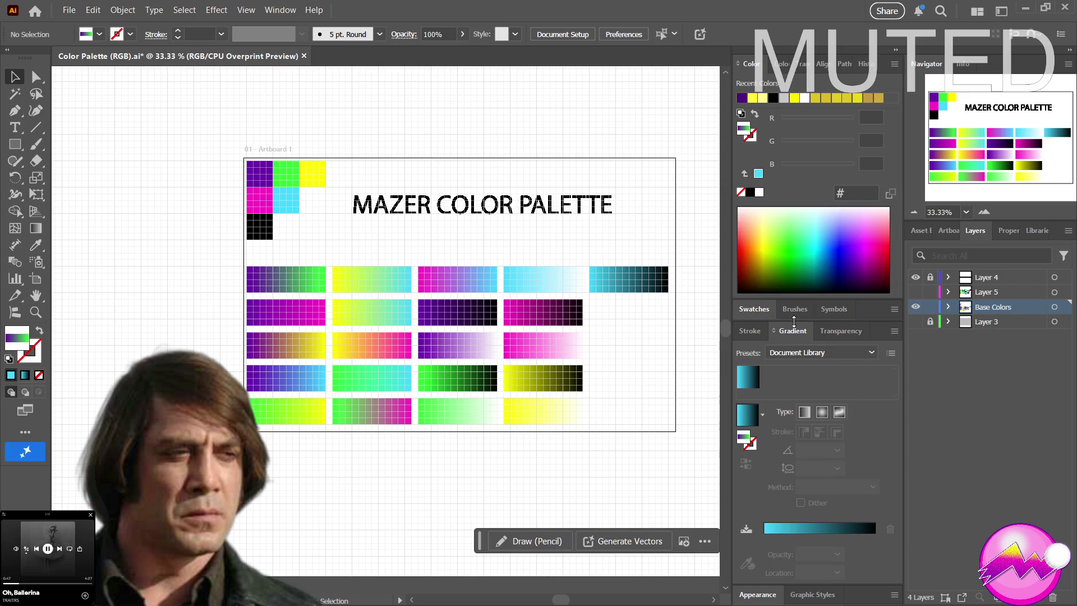
{"action": "left_click", "coordinate": [754, 312]}
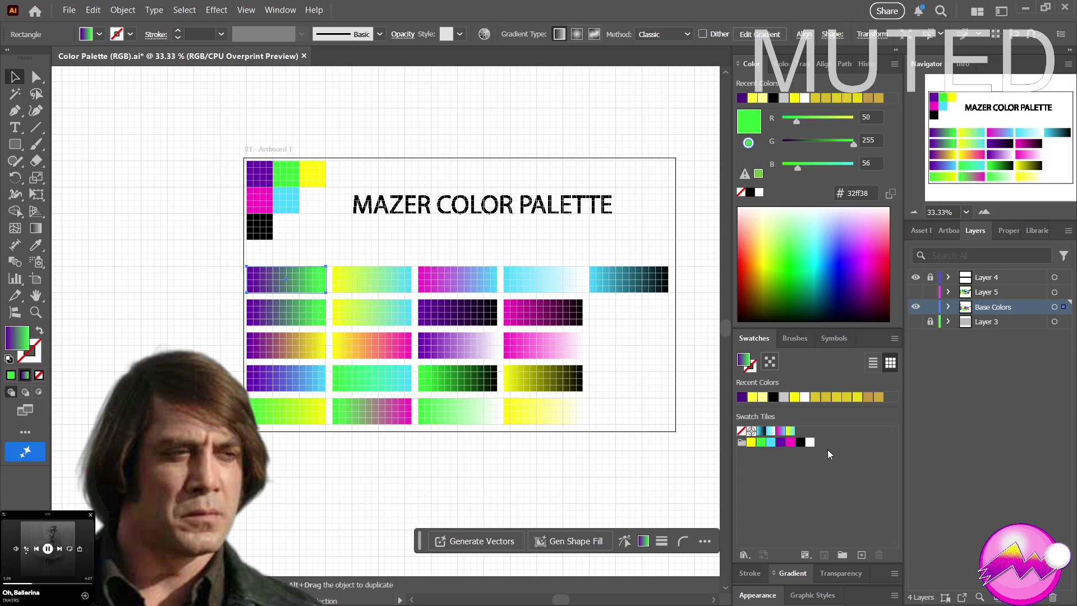
Resample the first tile's gradient end stop to the palette's magenta ff21c3, then deselect
{"action": "left_click", "coordinate": [793, 573]}
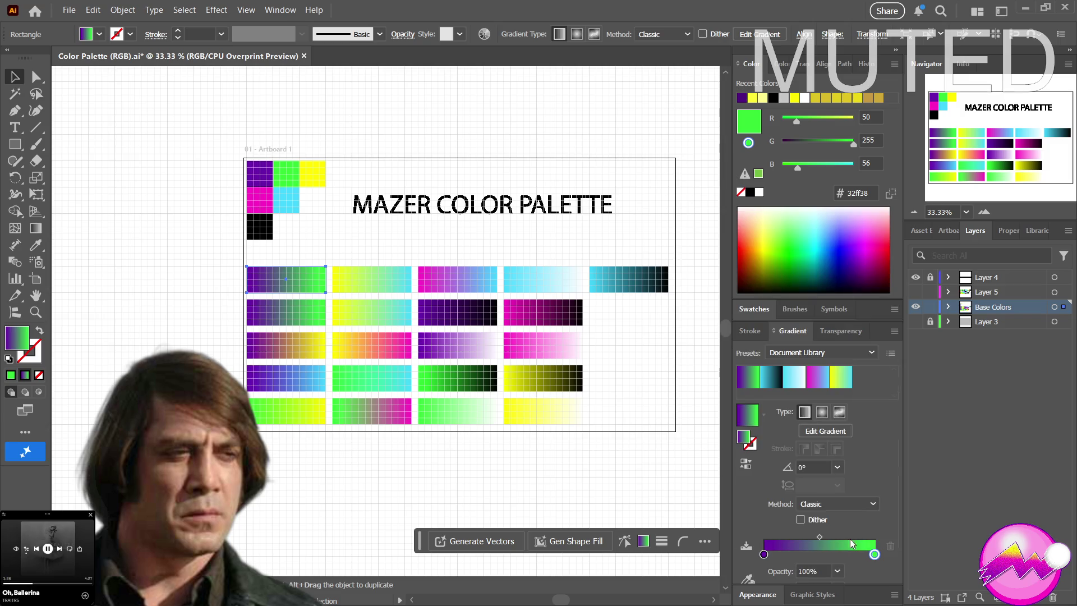
{"action": "left_click", "coordinate": [874, 554]}
{"action": "left_click", "coordinate": [747, 578]}
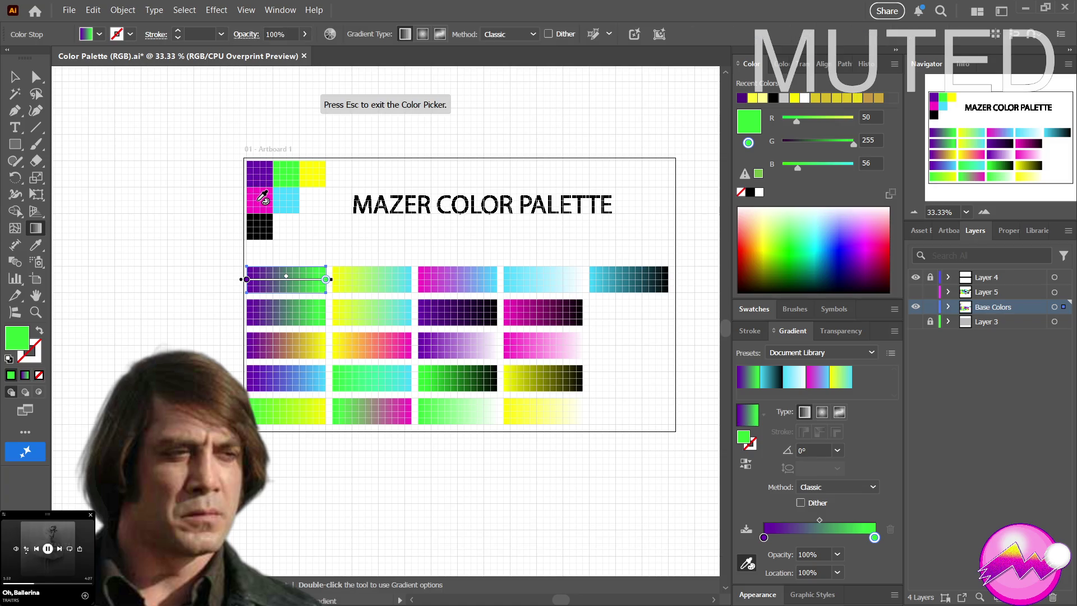
{"action": "left_click", "coordinate": [260, 199]}
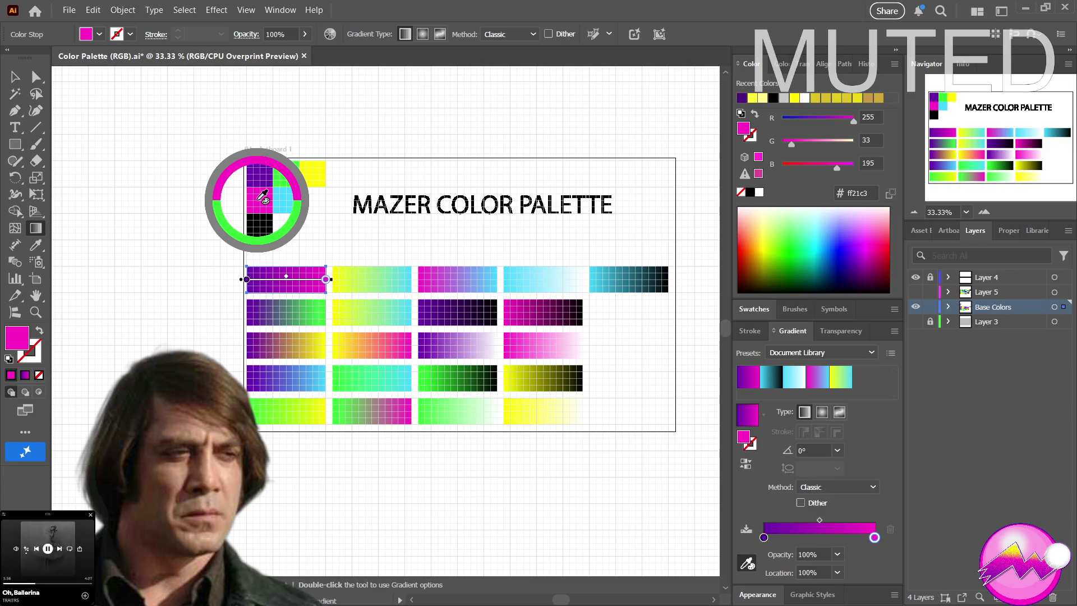
{"action": "key", "text": "Escape"}
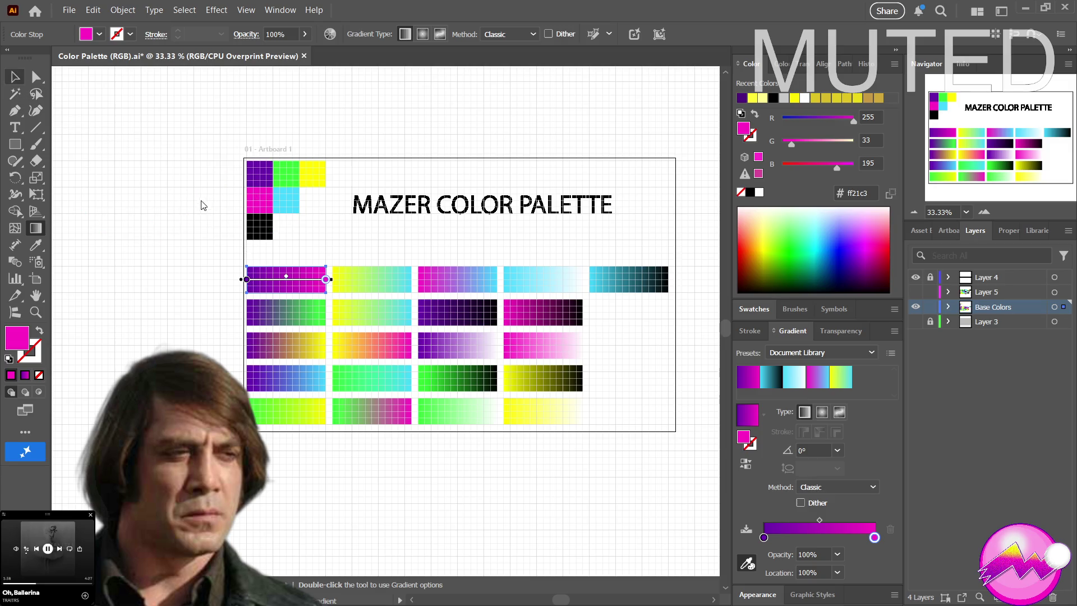
{"action": "key", "text": "v"}
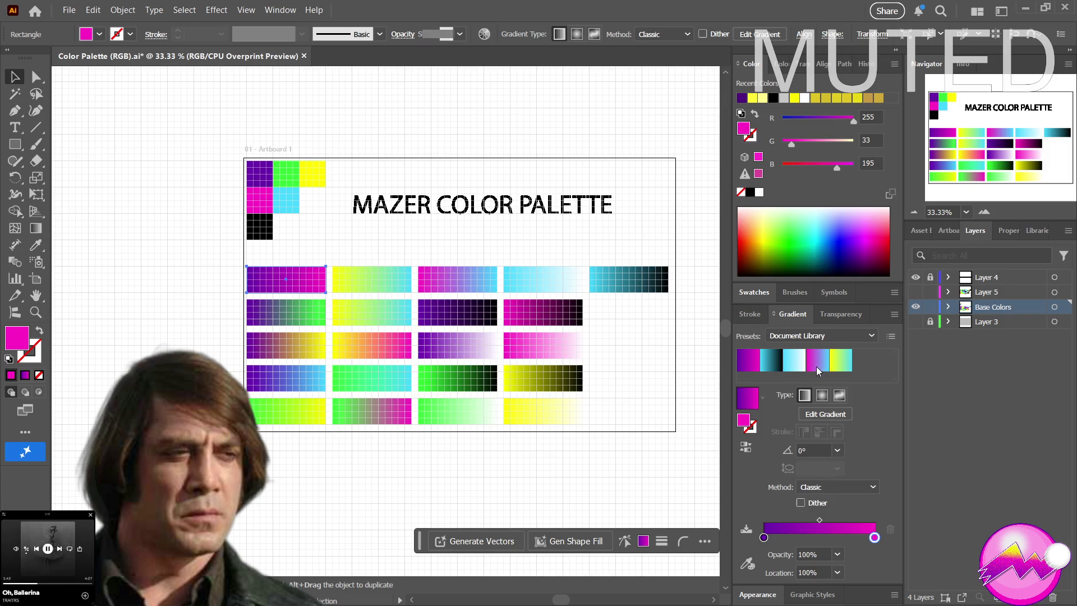
{"action": "key", "text": "ctrl+shift+a"}
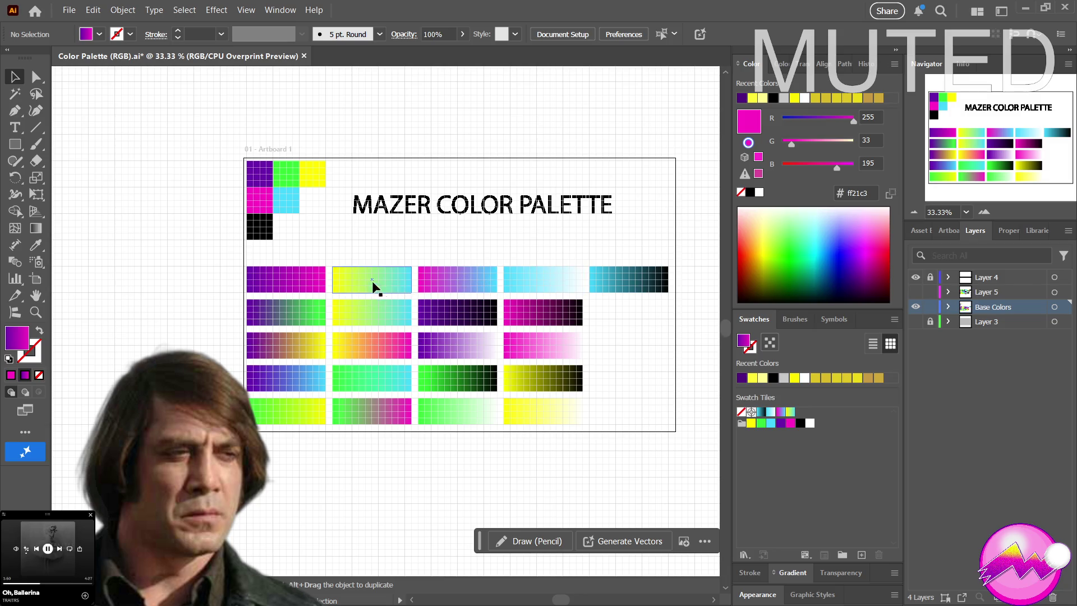
Drag the top-left tile's purple-to-magenta gradient fill into the Swatch Tiles group
{"action": "left_click", "coordinate": [299, 288]}
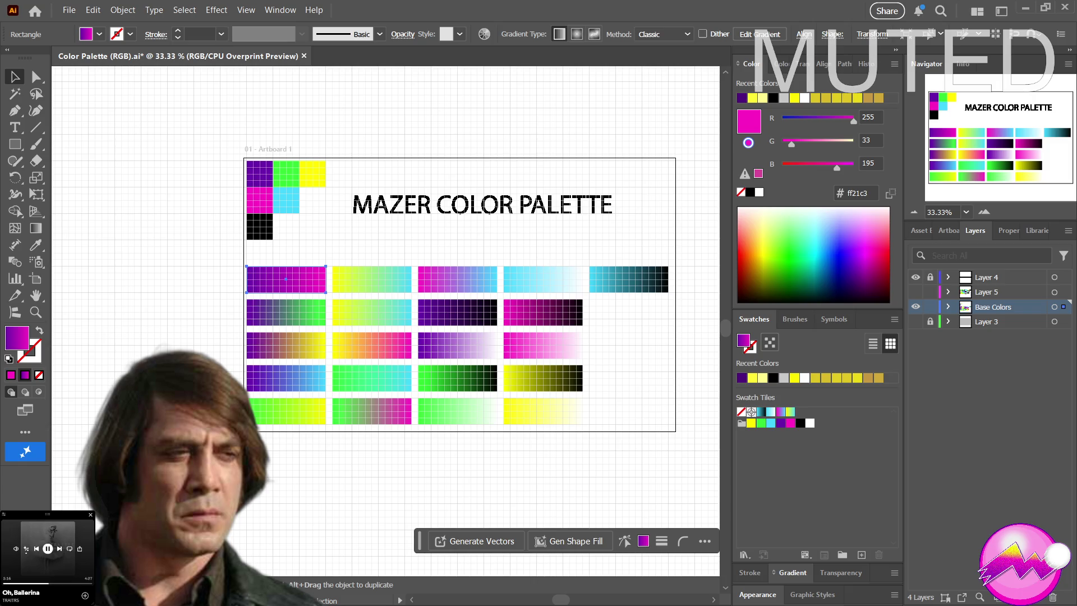
{"action": "left_click_drag", "start_coordinate": [744, 340], "coordinate": [802, 411]}
{"action": "left_click", "coordinate": [262, 320]}
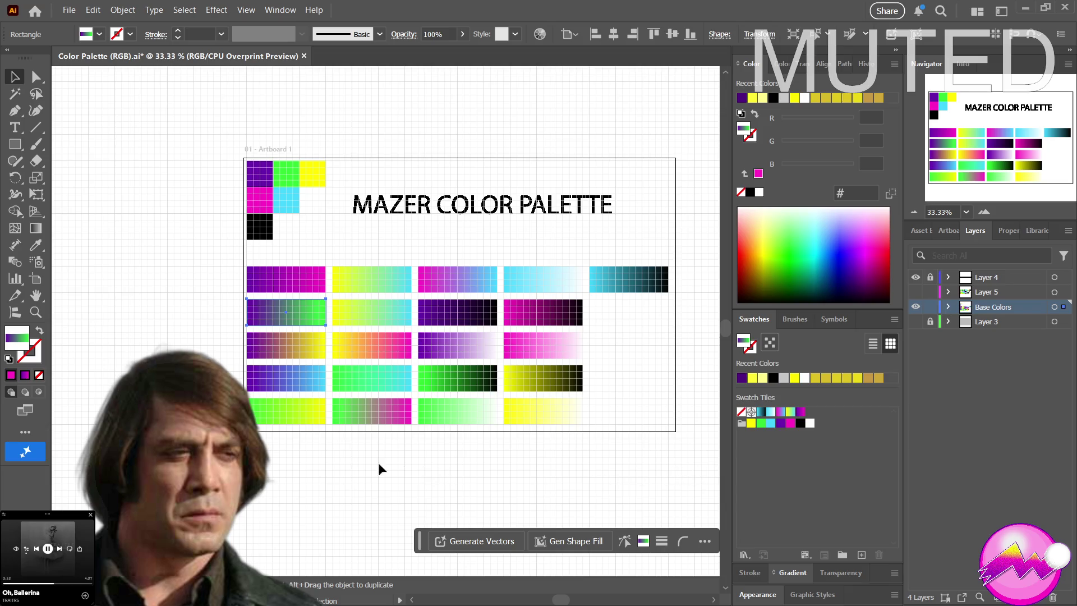
Give the second-row first tile a linear gradient whose end stop is green 32ff38
{"action": "left_click", "coordinate": [41, 375]}
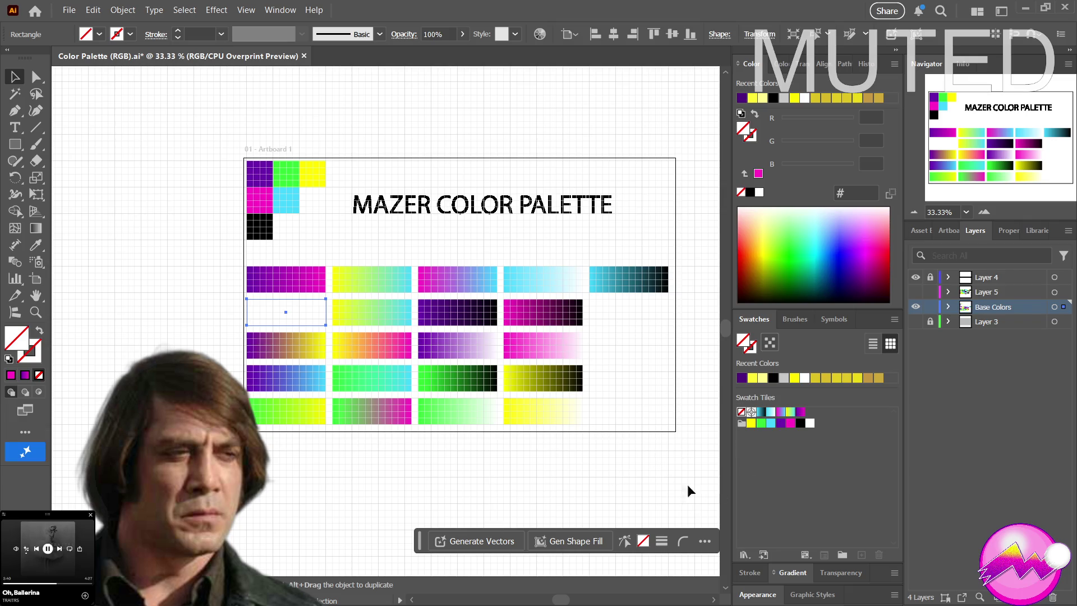
{"action": "left_click", "coordinate": [791, 572]}
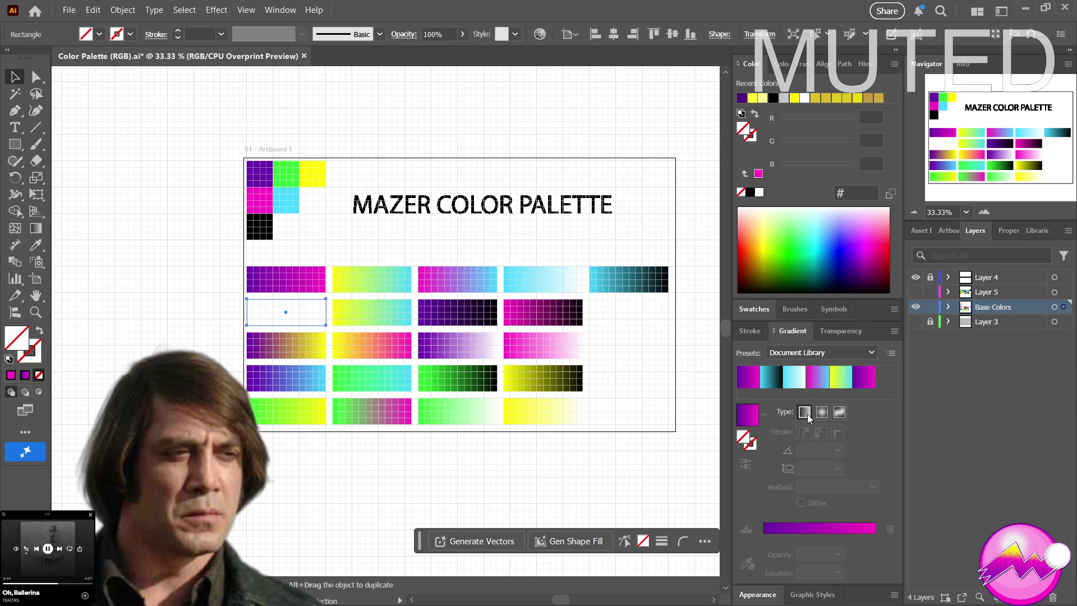
{"action": "left_click", "coordinate": [764, 530]}
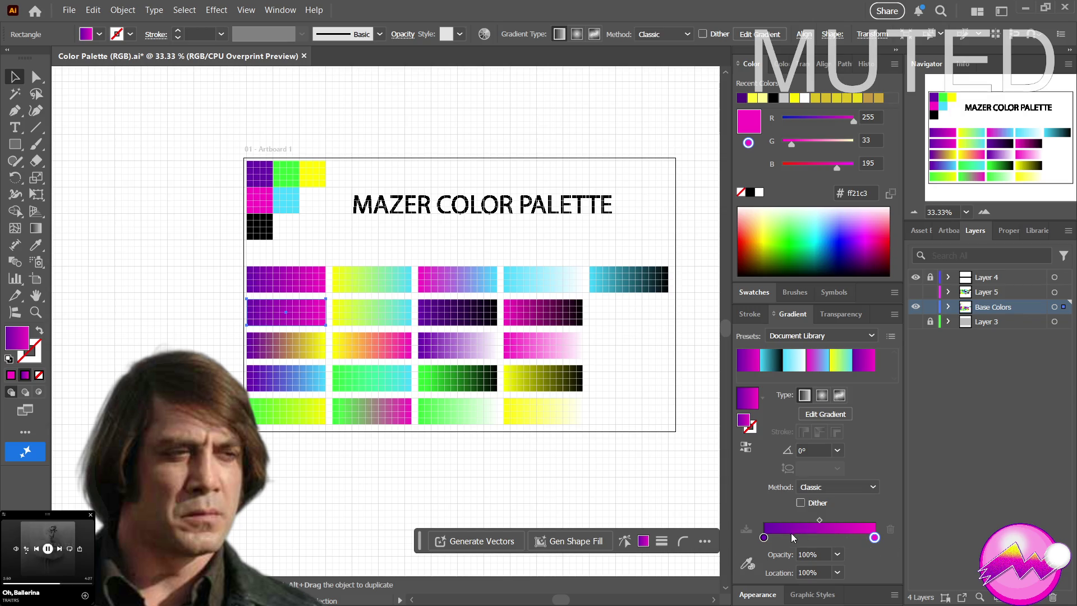
{"action": "left_click", "coordinate": [874, 537]}
{"action": "left_click", "coordinate": [751, 566]}
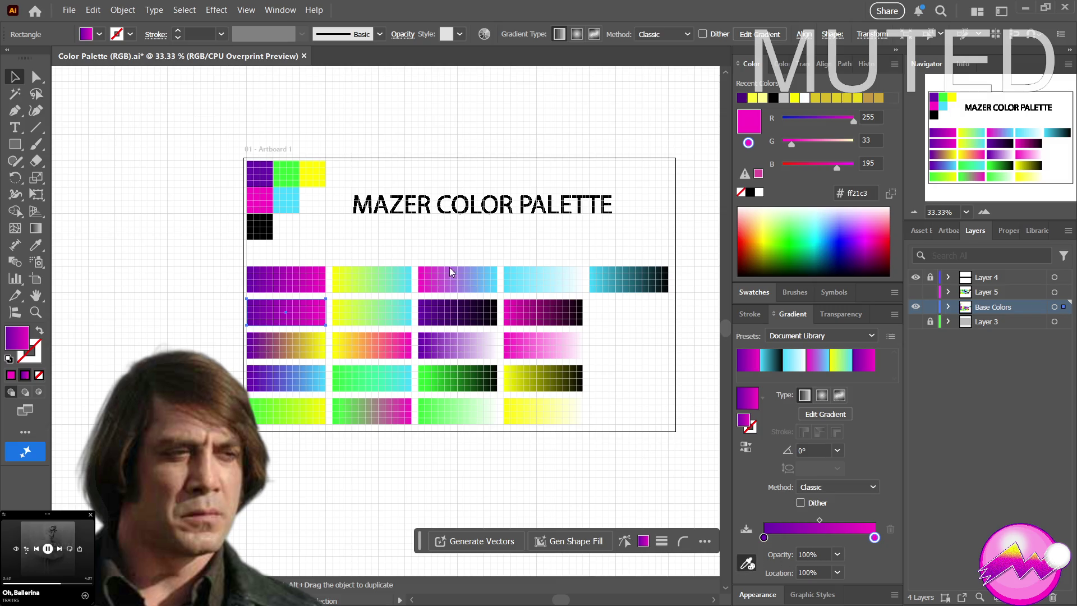
{"action": "left_click", "coordinate": [289, 178]}
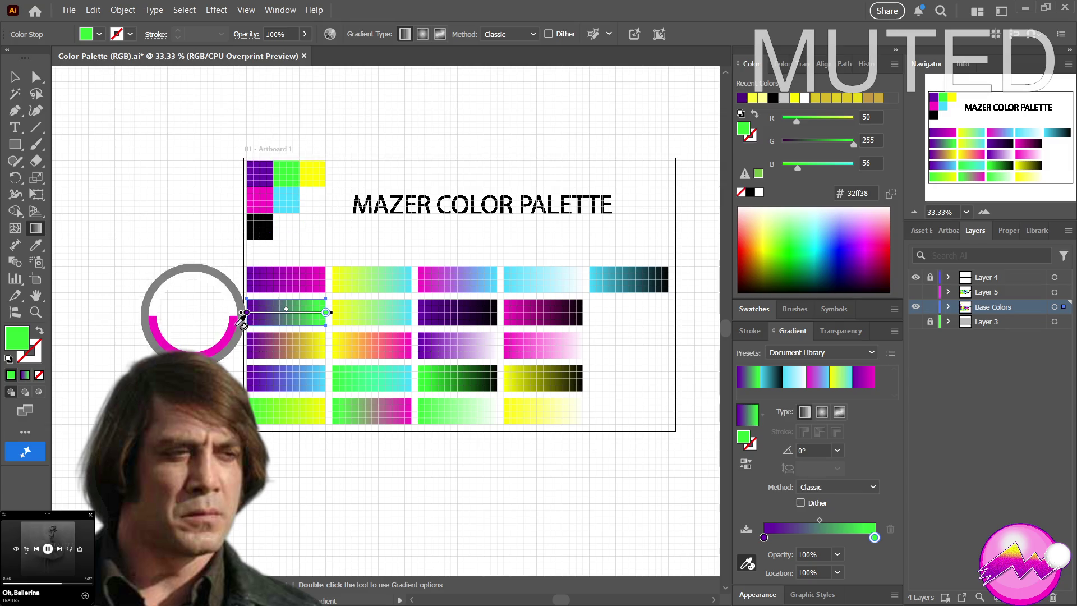
{"action": "key", "text": "Escape"}
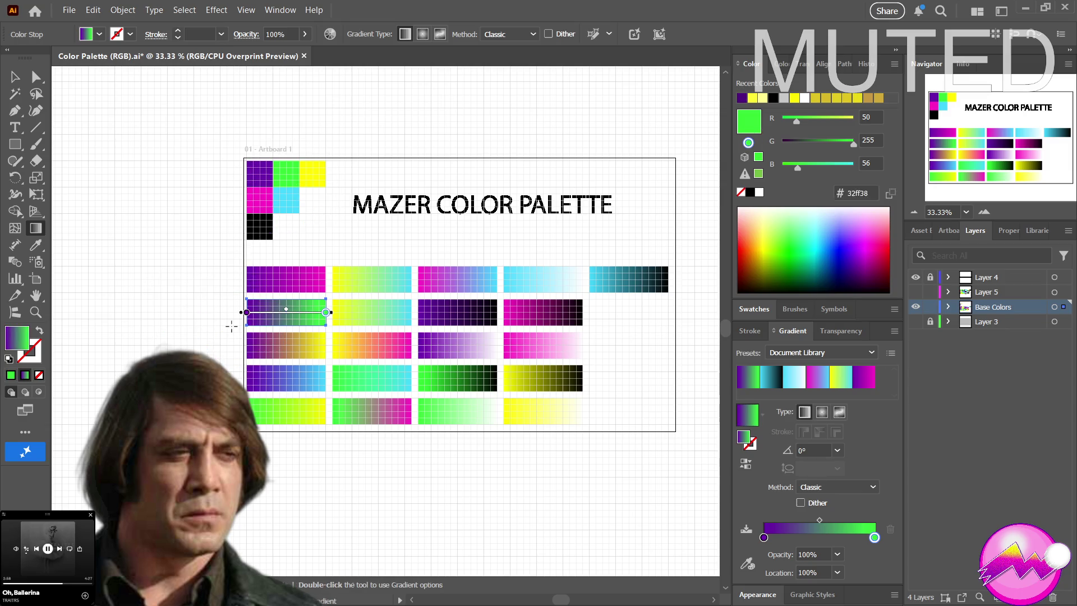
{"action": "key", "text": "v"}
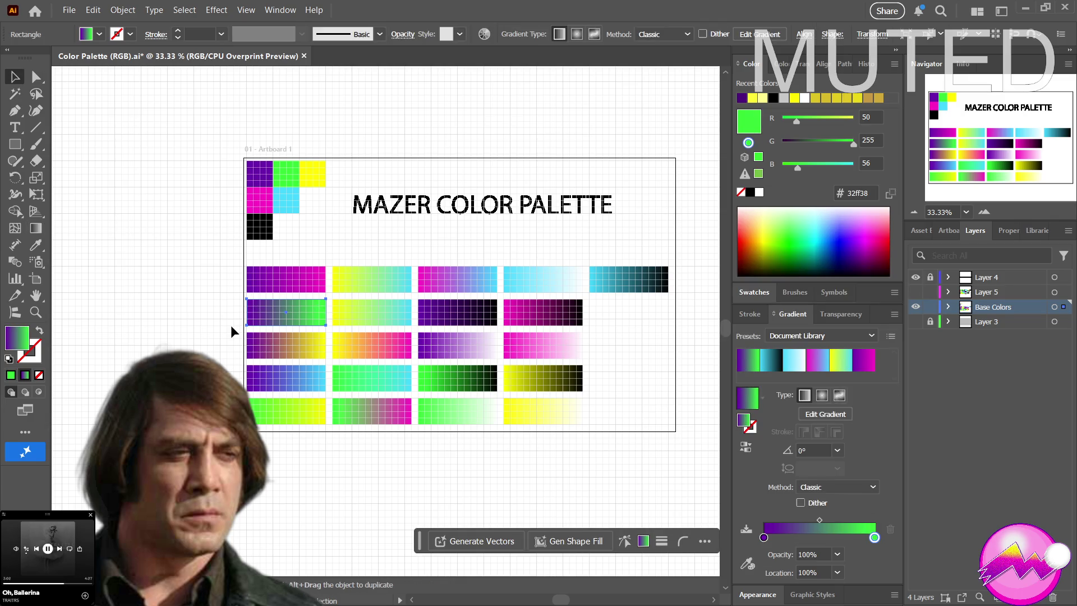
{"action": "left_click", "coordinate": [235, 324]}
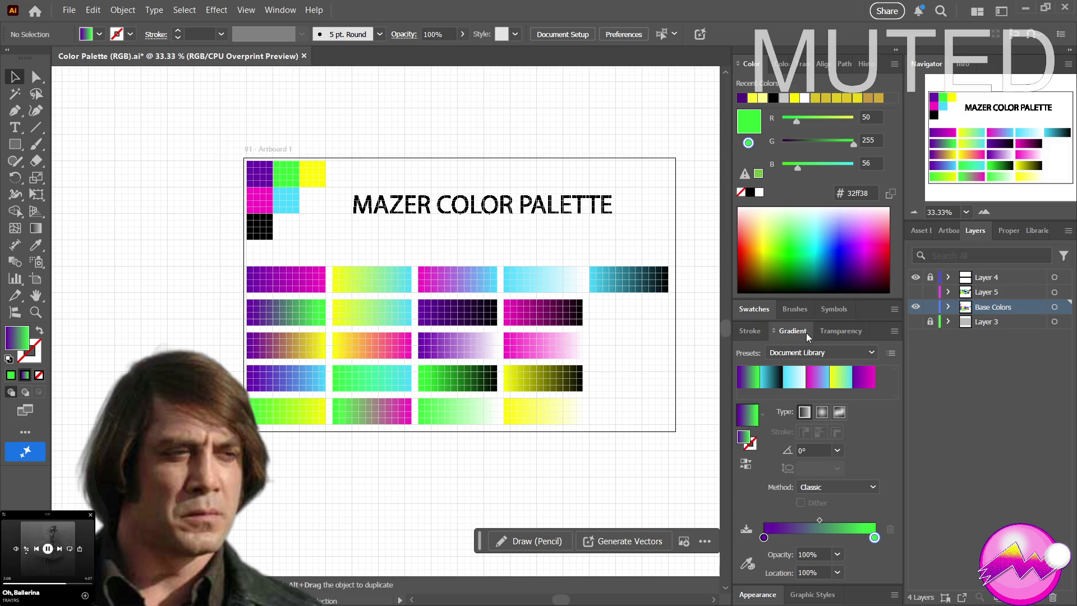
Review the first-column tiles and save the blue-purple gradient into Swatch Tiles
{"action": "left_click", "coordinate": [755, 308]}
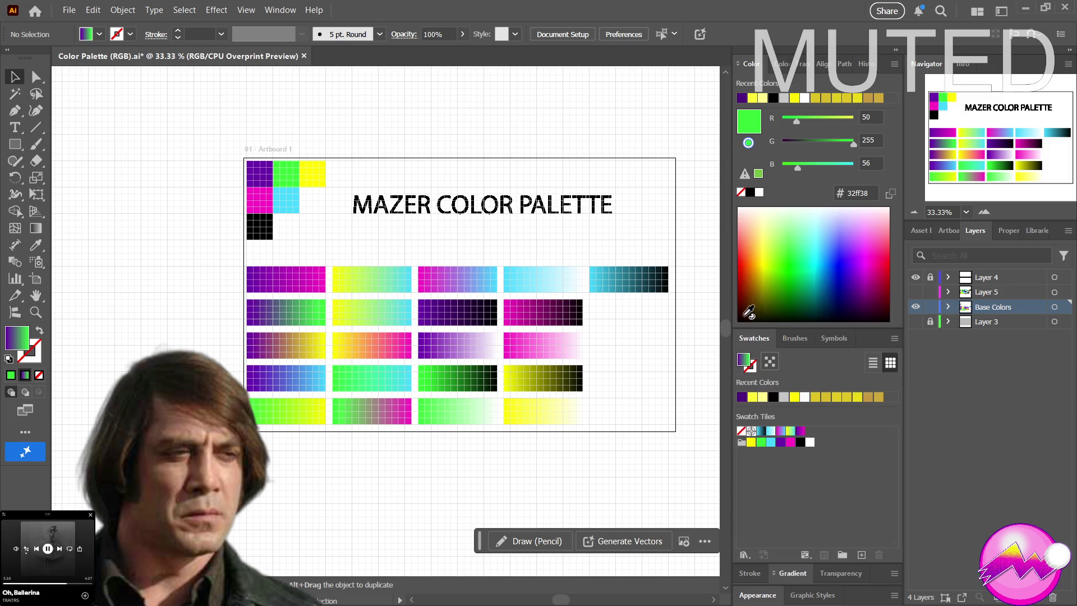
{"action": "left_click", "coordinate": [298, 318]}
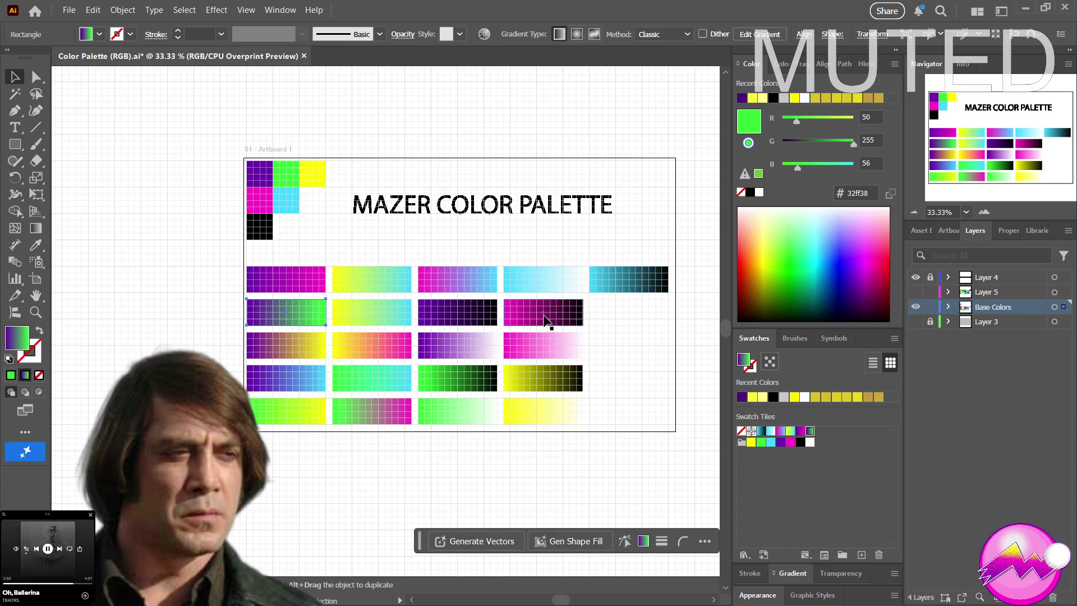
{"action": "left_click", "coordinate": [308, 355]}
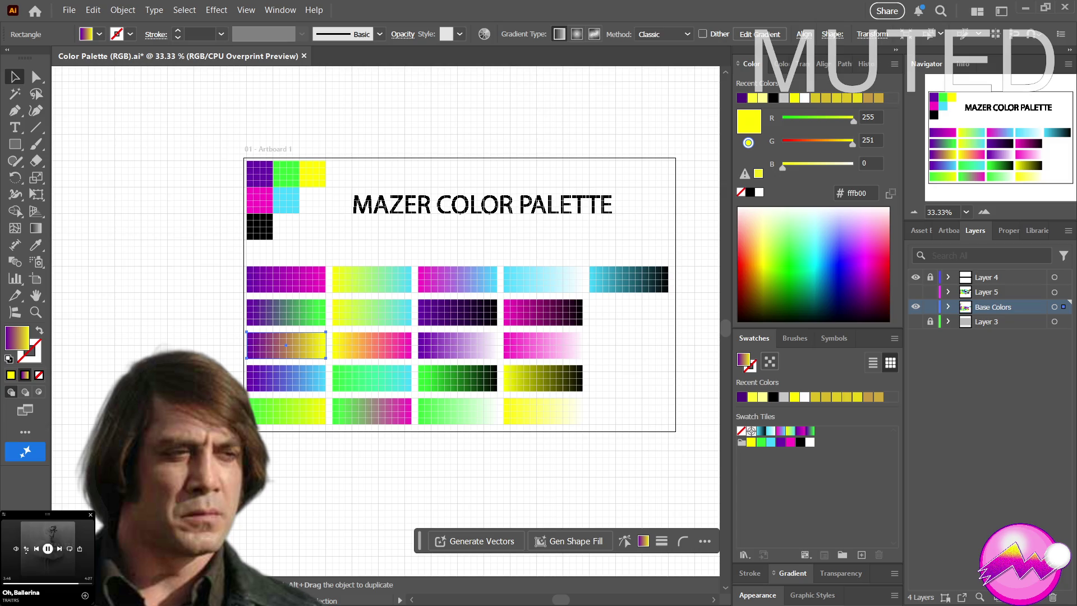
{"action": "left_click", "coordinate": [313, 391]}
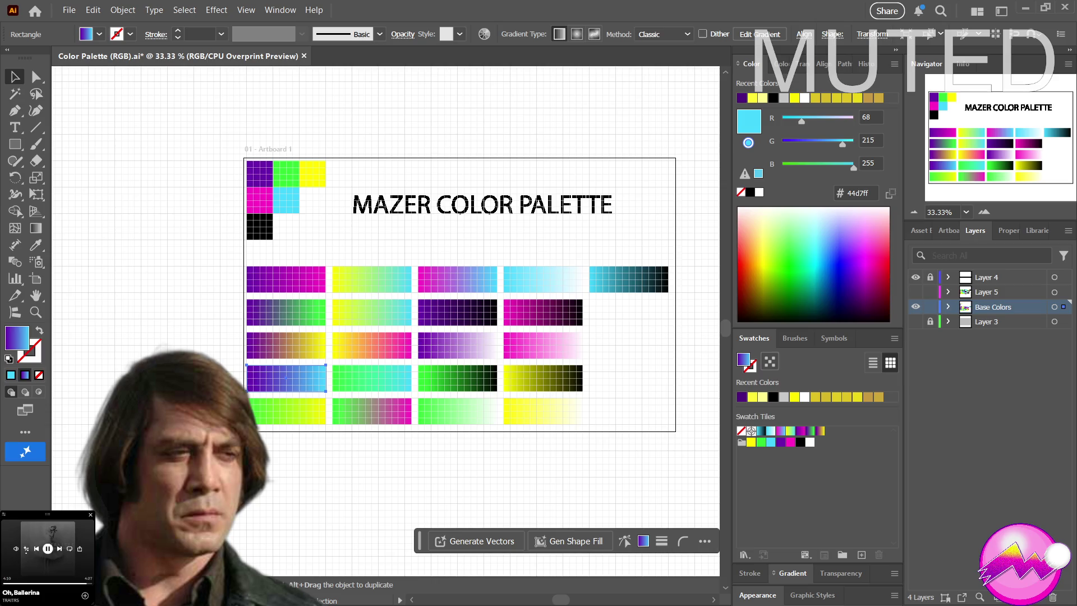
{"action": "left_click_drag", "start_coordinate": [743, 360], "coordinate": [830, 431]}
Save the bottom-row green-yellow gradient as a swatch, then check the second-column tiles
{"action": "left_click", "coordinate": [309, 412]}
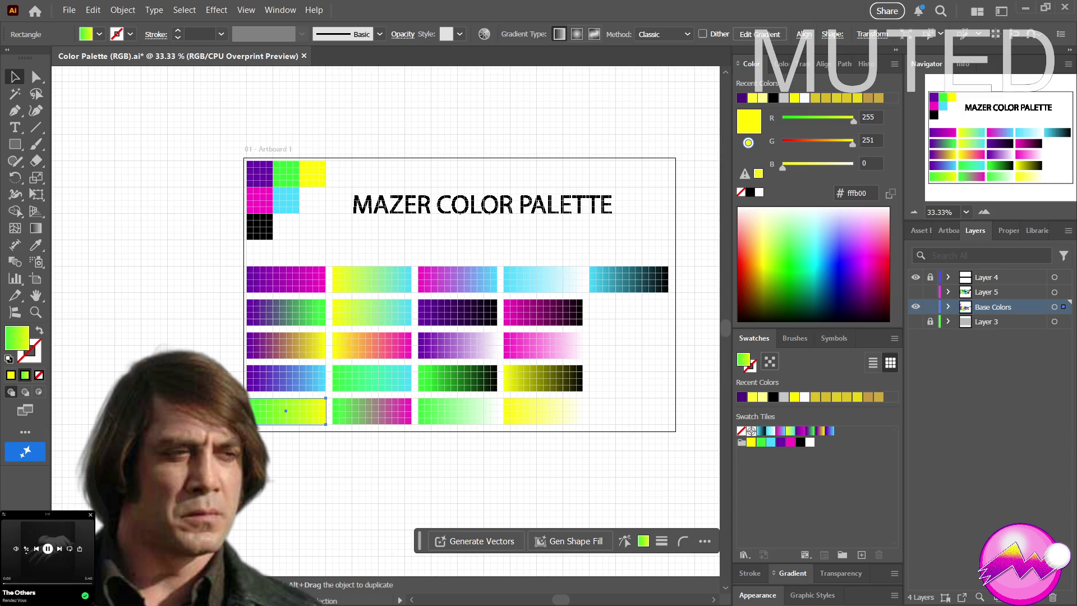
{"action": "left_click_drag", "start_coordinate": [744, 360], "coordinate": [839, 431]}
{"action": "left_click", "coordinate": [371, 405]}
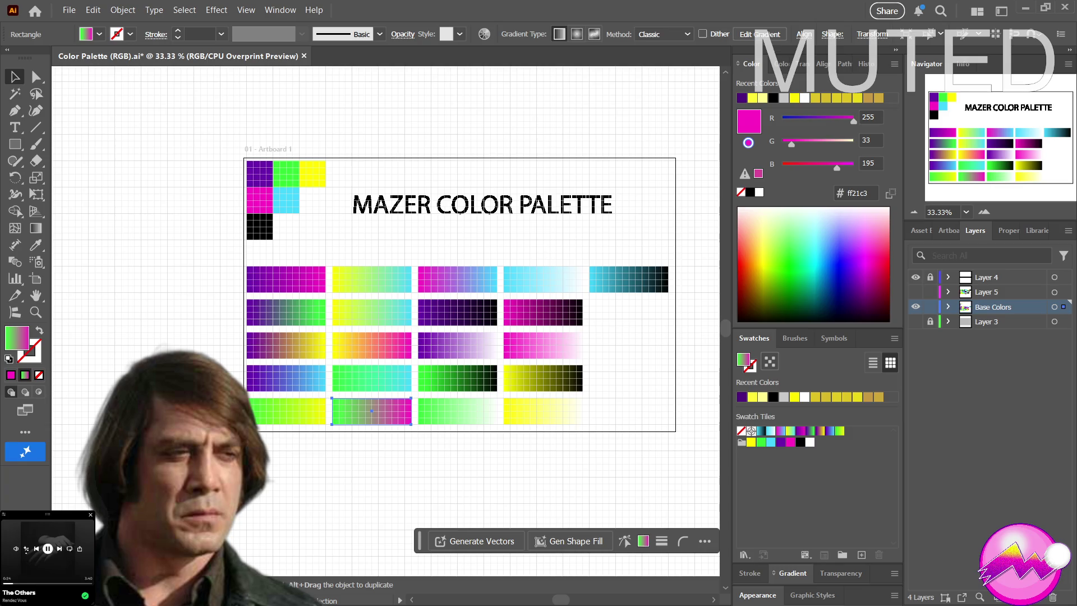
{"action": "left_click", "coordinate": [381, 386]}
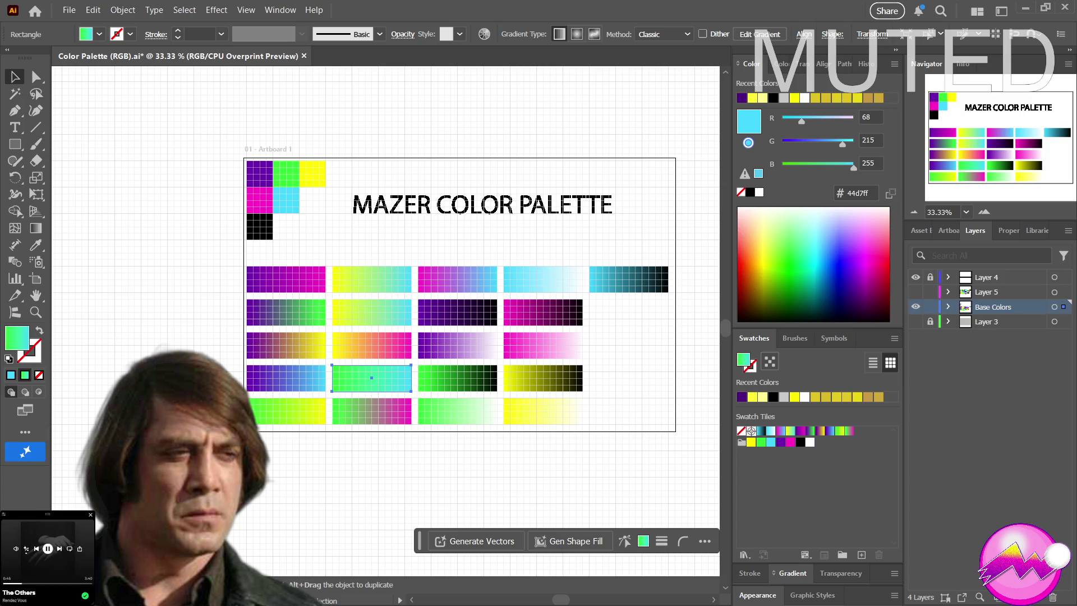
{"action": "left_click", "coordinate": [381, 411]}
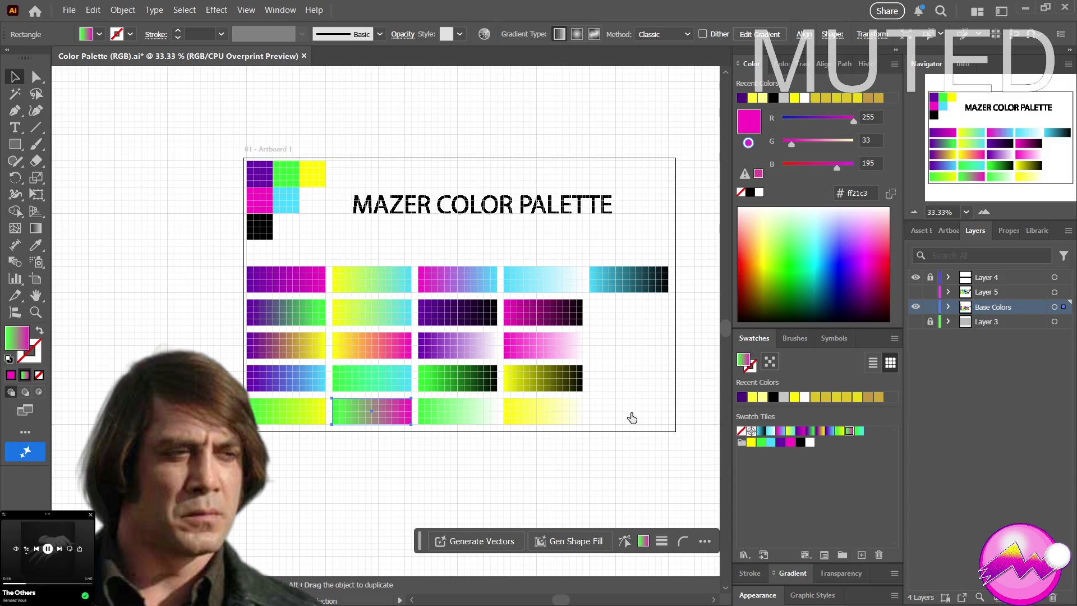
{"action": "left_click", "coordinate": [398, 342]}
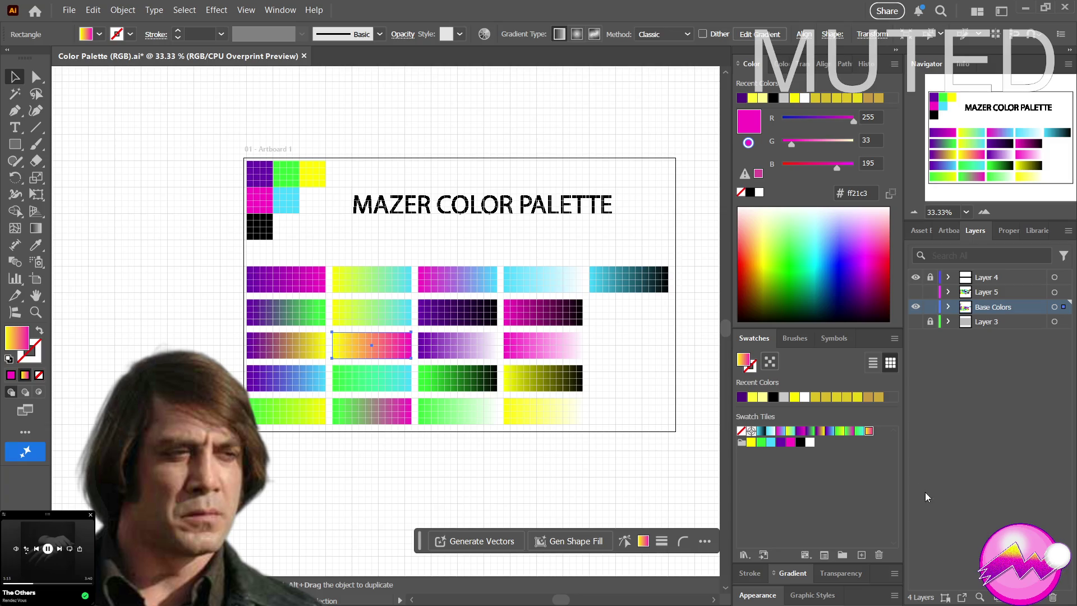
Move the top-row yellow-cyan tile up to sit just below the title
{"action": "left_click", "coordinate": [384, 307]}
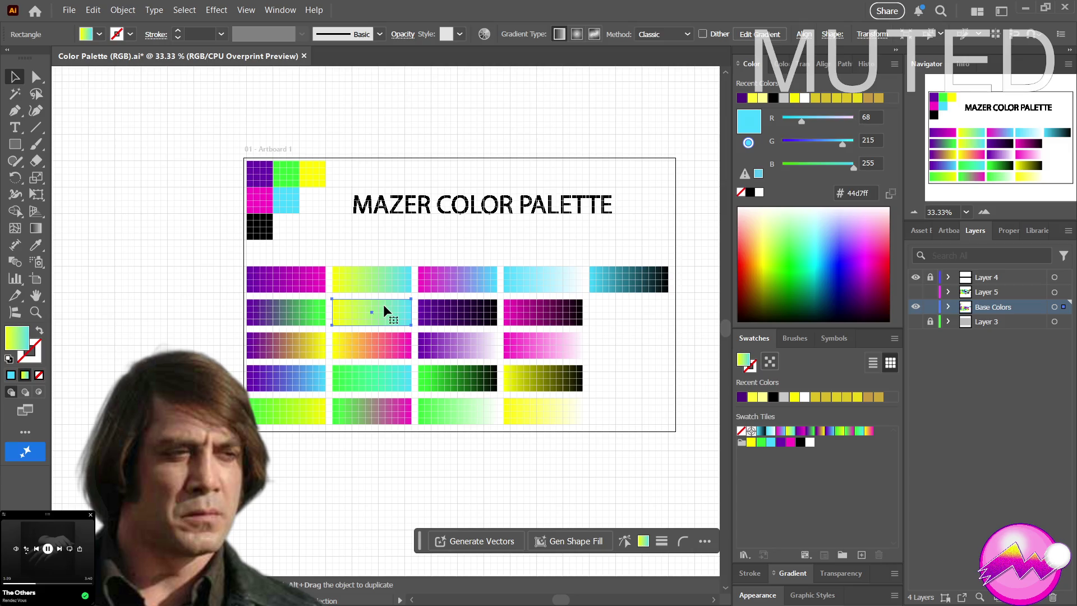
{"action": "left_click", "coordinate": [385, 276]}
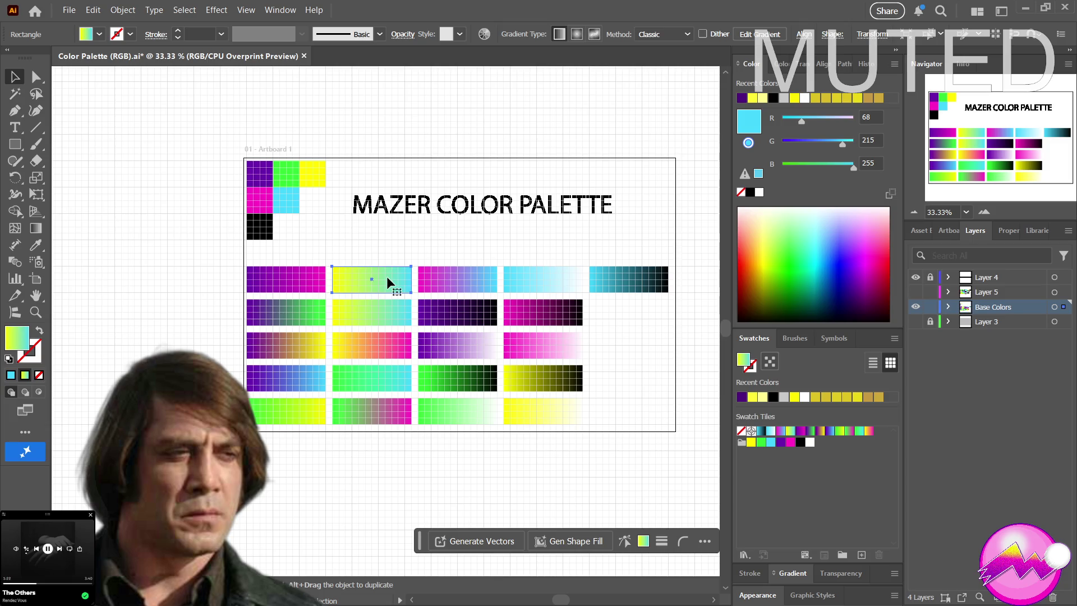
{"action": "double_click", "coordinate": [386, 276]}
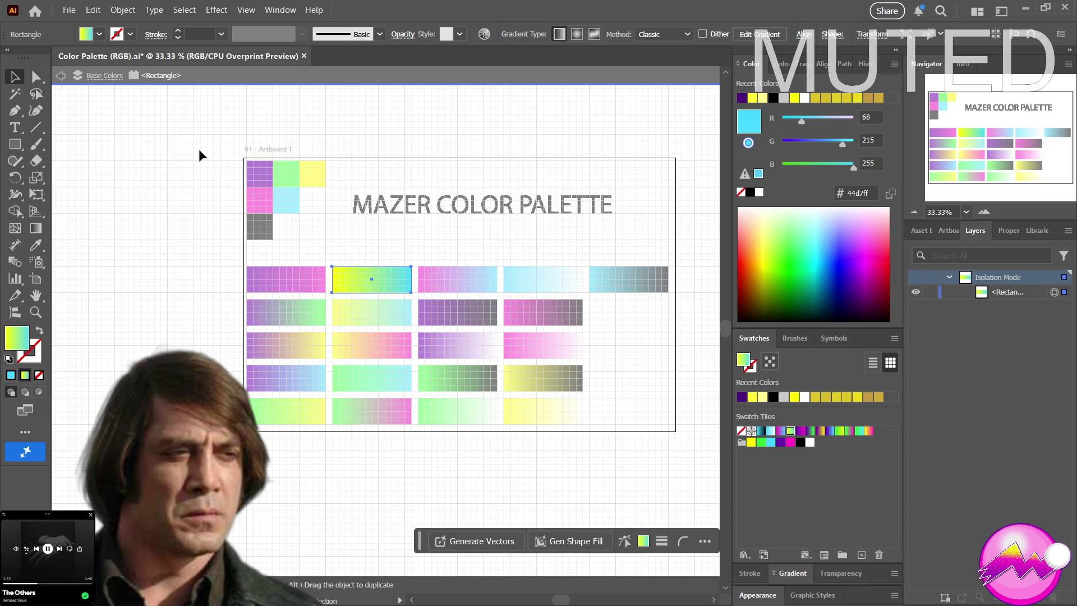
{"action": "left_click", "coordinate": [70, 76]}
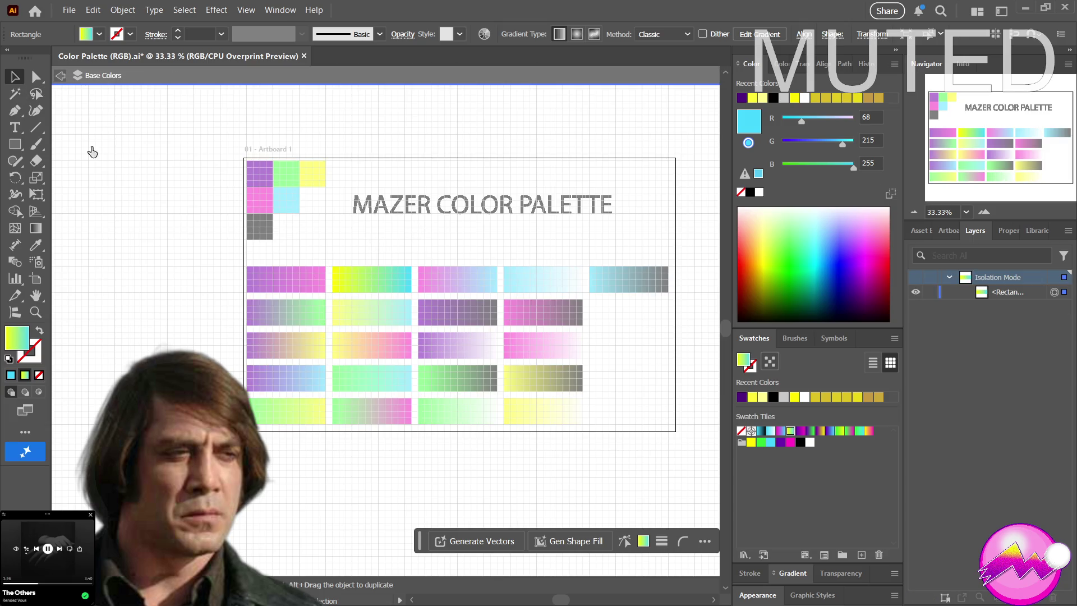
{"action": "left_click", "coordinate": [61, 76]}
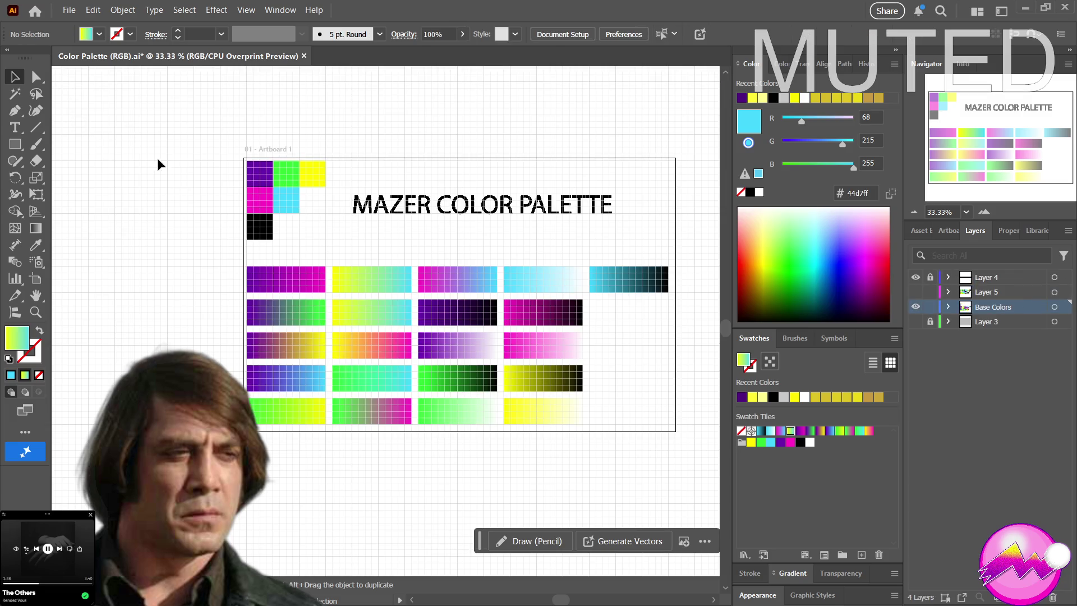
{"action": "left_click_drag", "start_coordinate": [360, 284], "coordinate": [370, 256]}
{"action": "left_click_drag", "start_coordinate": [398, 242], "coordinate": [484, 252]}
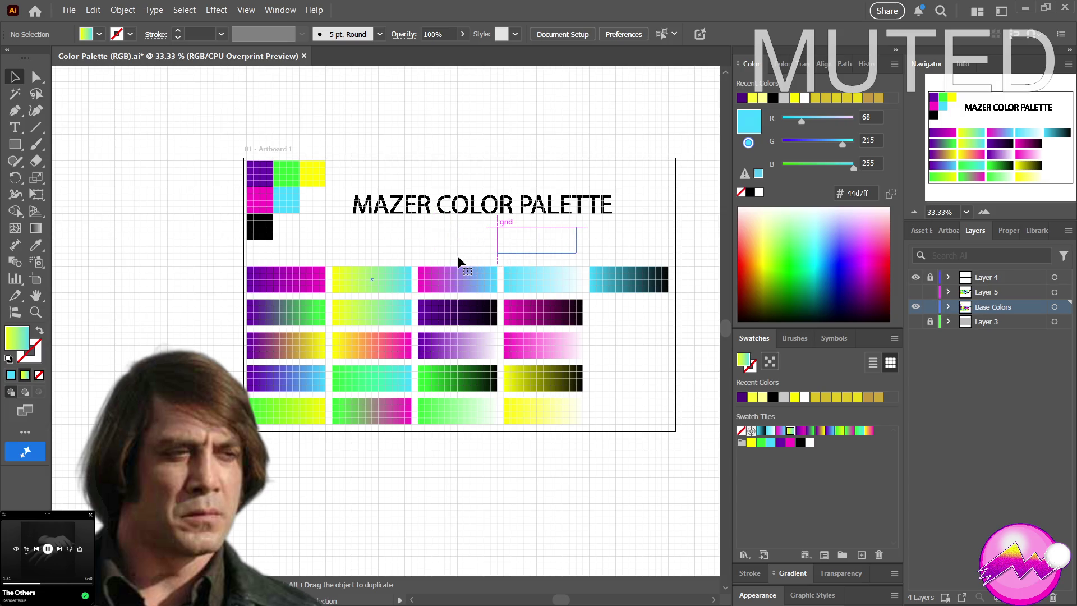
{"action": "left_click_drag", "start_coordinate": [518, 235], "coordinate": [597, 164]}
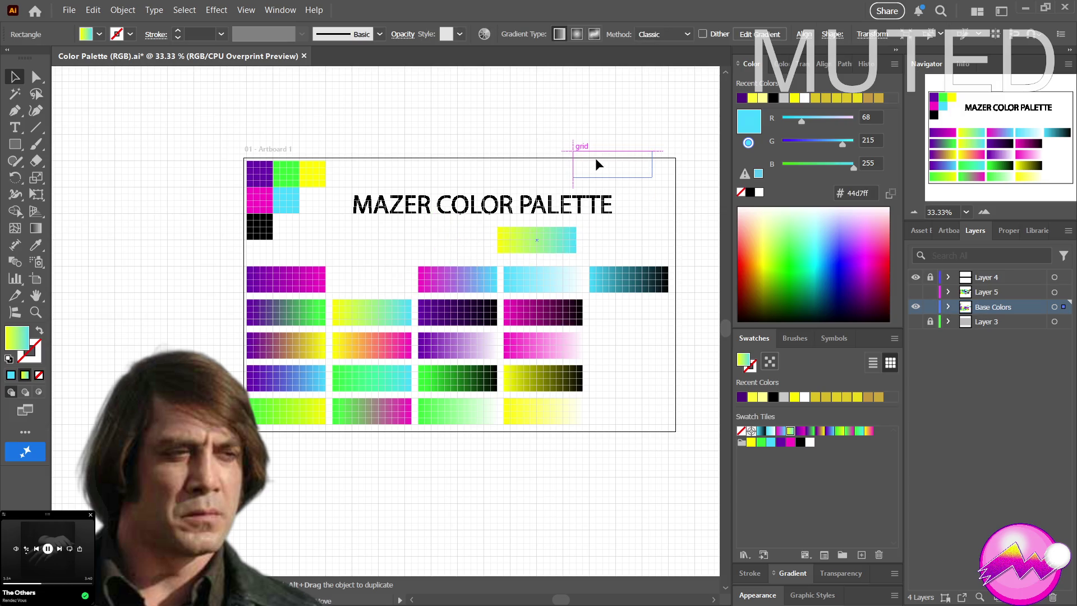
Marquee-select the three gradient bars right of the gap and shift them one slot left
{"action": "left_click_drag", "start_coordinate": [391, 243], "coordinate": [681, 296]}
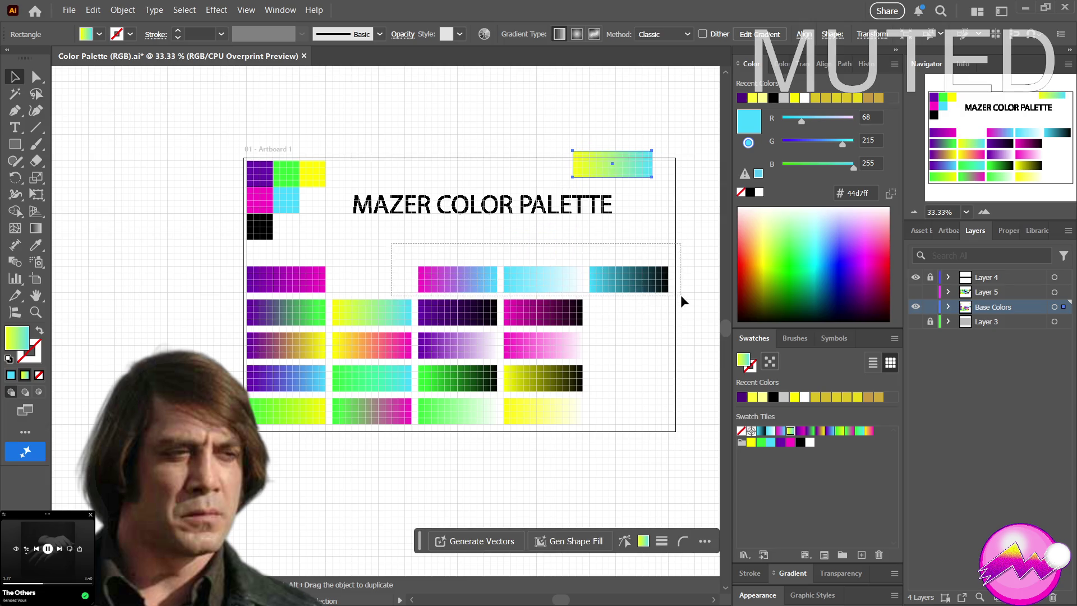
{"action": "left_click_drag", "start_coordinate": [681, 295], "coordinate": [560, 277]}
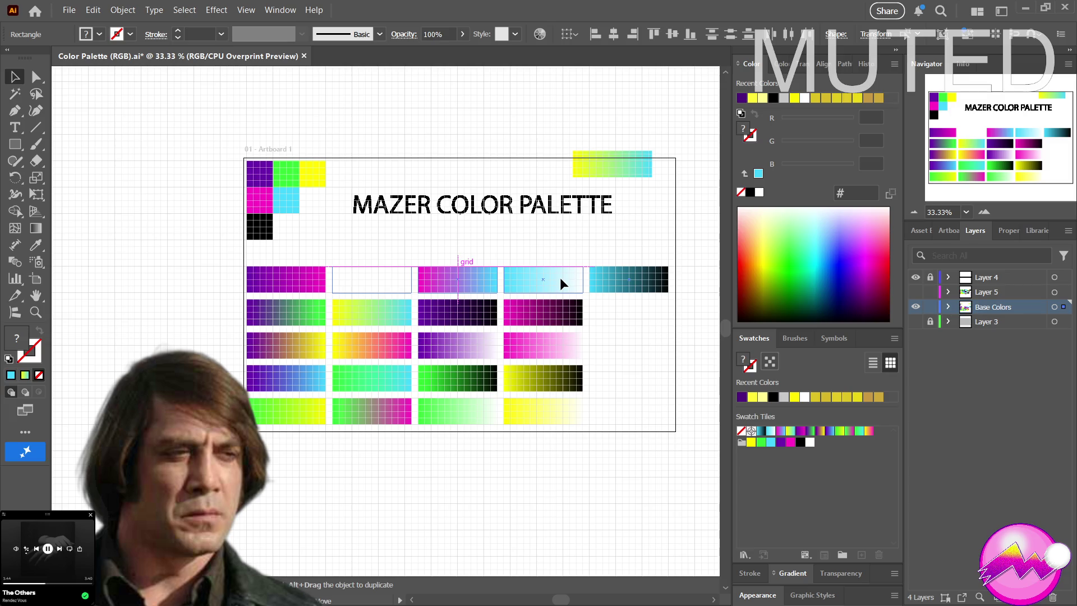
{"action": "left_click_drag", "start_coordinate": [560, 277], "coordinate": [561, 277]}
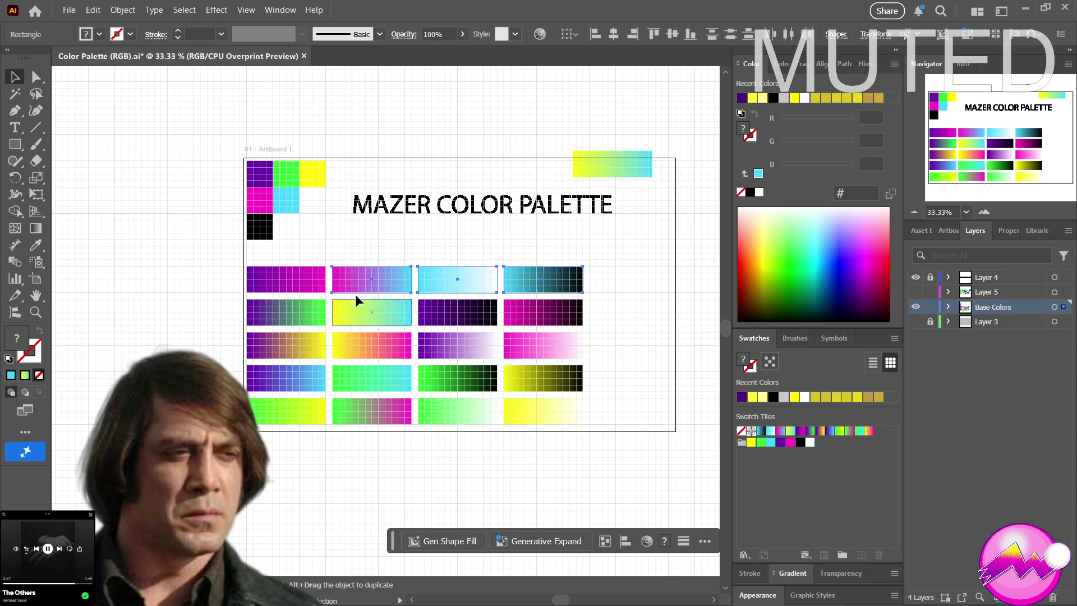
Delete the yellow-to-cyan rectangle above the artboard and nudge the view
{"action": "left_click", "coordinate": [610, 160]}
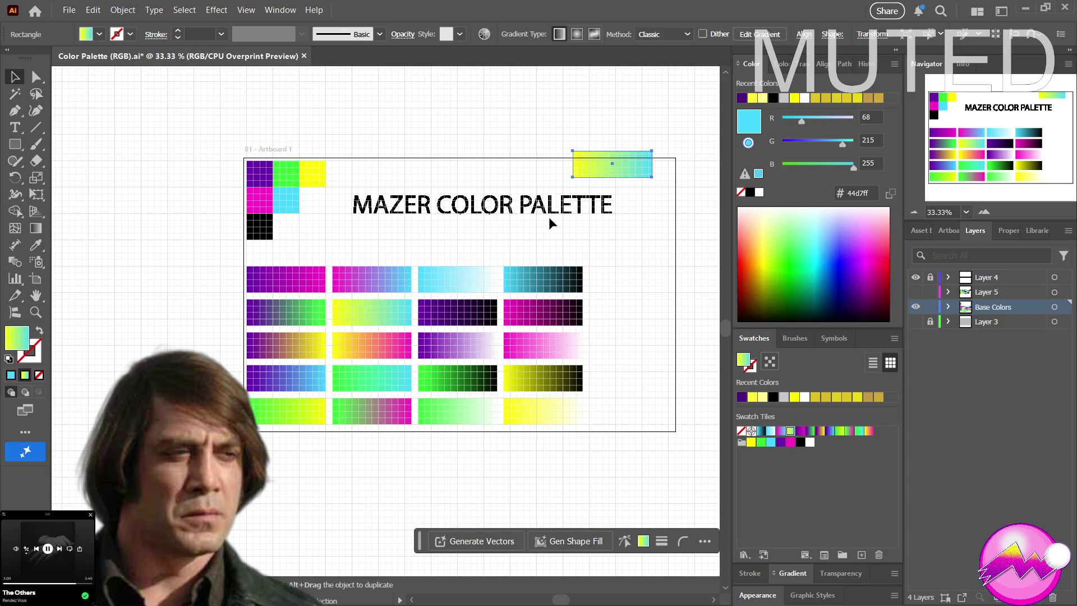
{"action": "key", "text": "Delete"}
{"action": "left_click_drag", "start_coordinate": [410, 281], "coordinate": [417, 259]}
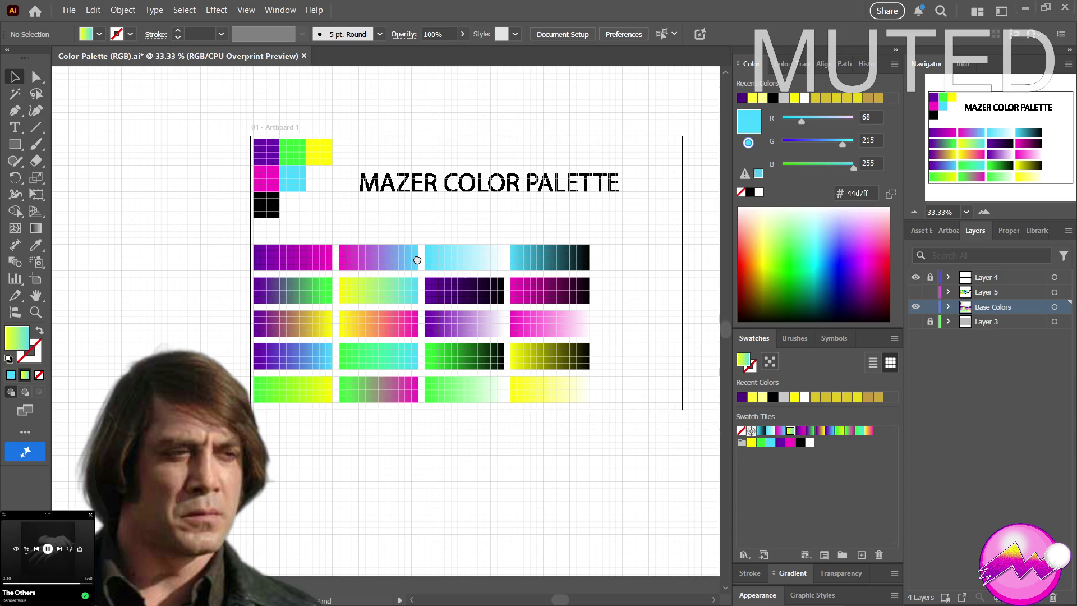
{"action": "mouse_move", "coordinate": [417, 260]}
{"action": "left_mouse_down"}
{"action": "mouse_move", "coordinate": [432, 258]}
{"action": "mouse_move", "coordinate": [381, 341]}
{"action": "left_mouse_up"}
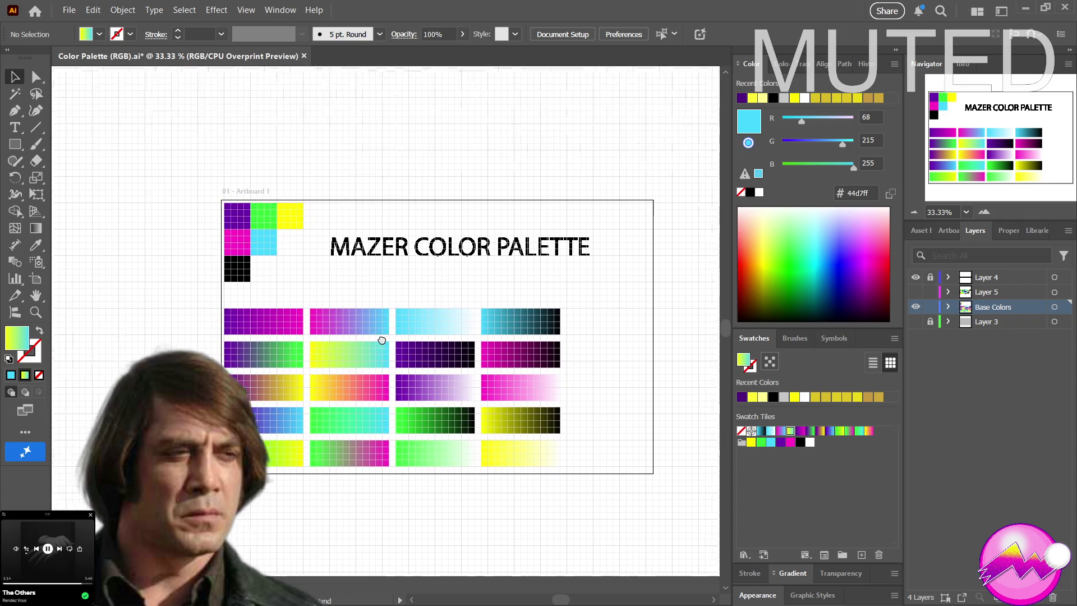
{"action": "mouse_move", "coordinate": [382, 341]}
{"action": "left_mouse_down"}
{"action": "mouse_move", "coordinate": [392, 282]}
{"action": "mouse_move", "coordinate": [411, 283]}
{"action": "left_mouse_up"}
Zoom out to frame the whole artboard and select the teal-to-black gradient swatch
{"action": "key", "text": "z"}
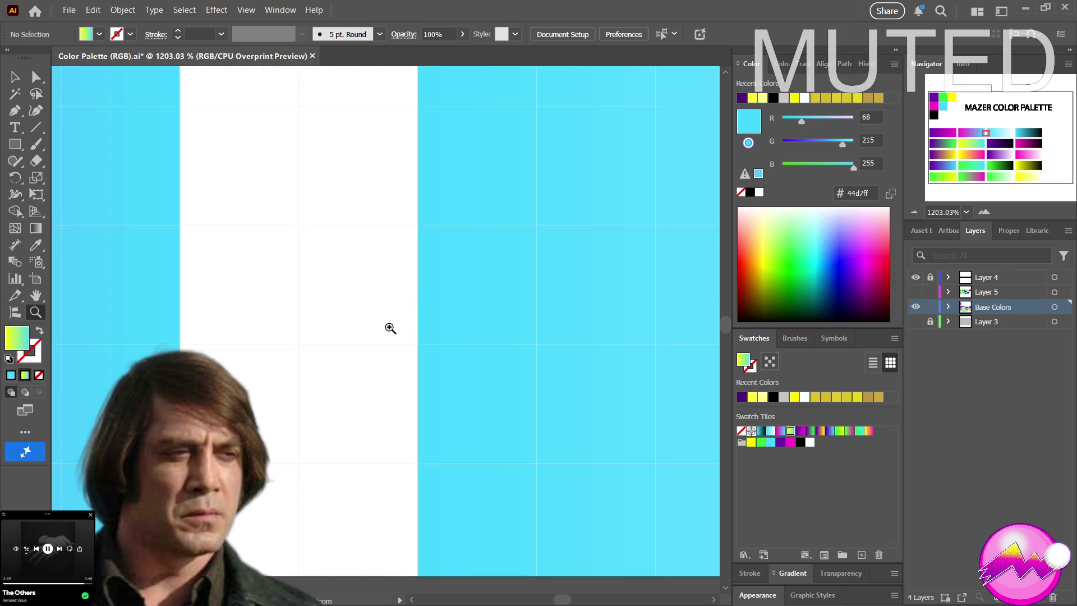
{"action": "left_click", "coordinate": [390, 328], "text": "alt"}
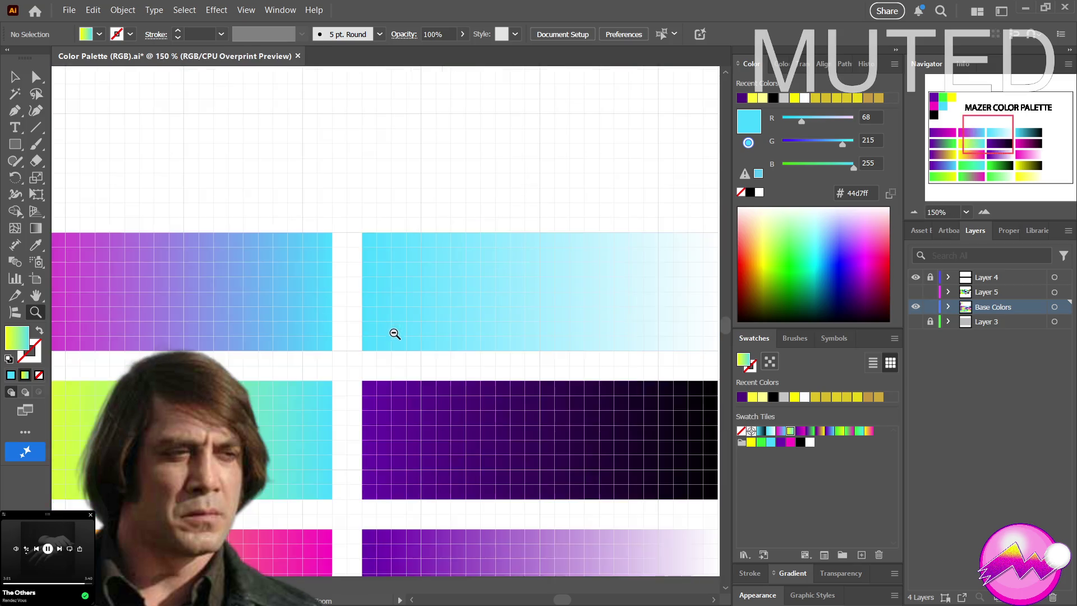
{"action": "left_click", "coordinate": [395, 334], "text": "alt"}
{"action": "left_click_drag", "start_coordinate": [397, 314], "coordinate": [370, 348]}
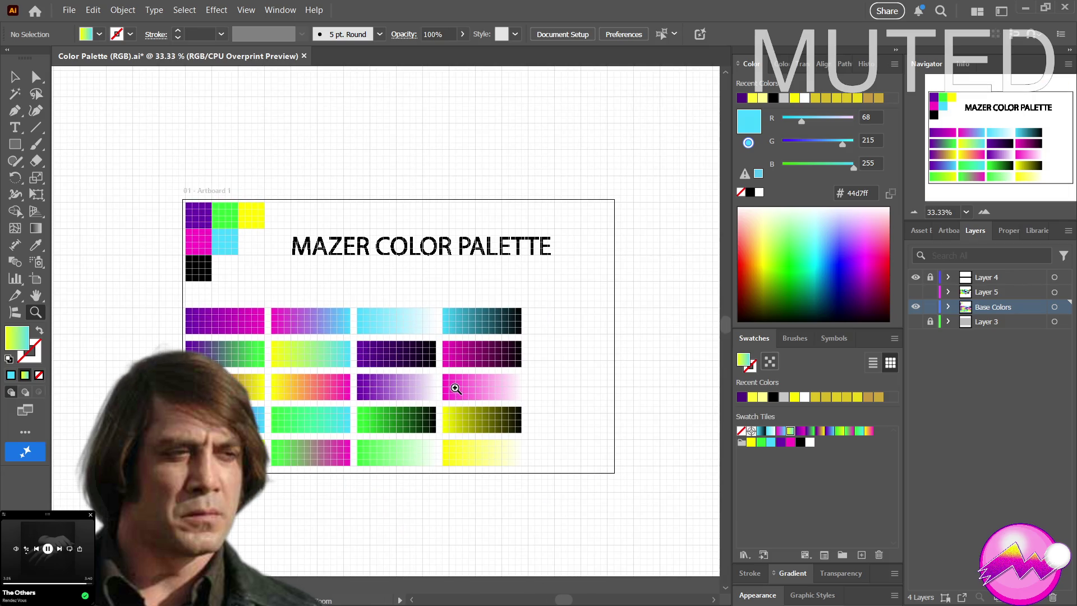
{"action": "key", "text": "v"}
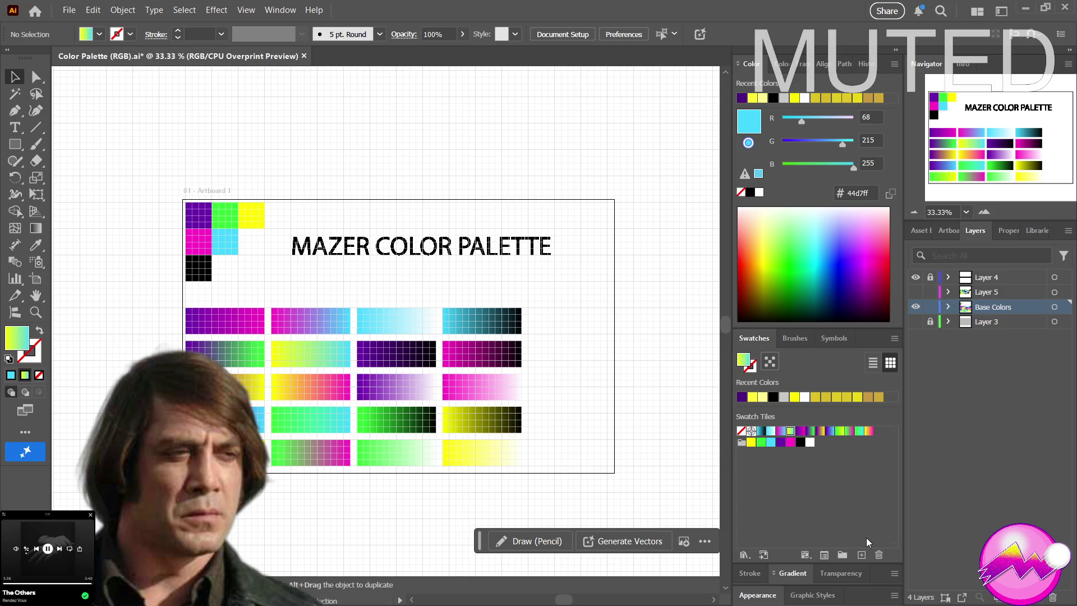
{"action": "left_click", "coordinate": [762, 431]}
Move the gradient swatches, from teal-to-black through the last one, into the Swatch Tiles group
{"action": "left_click", "coordinate": [868, 432], "text": "shift"}
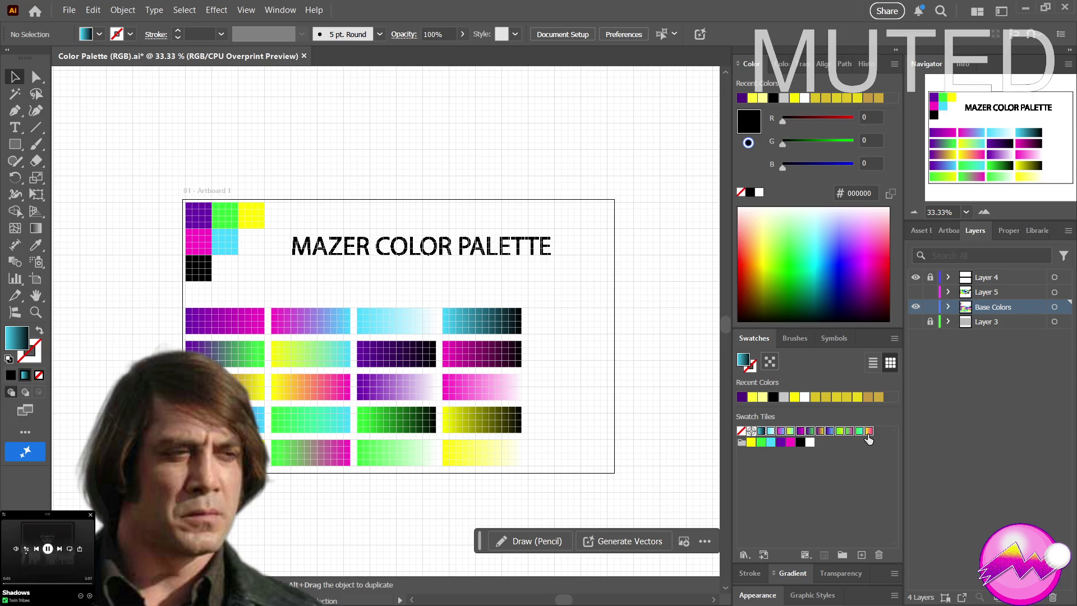
{"action": "left_click_drag", "start_coordinate": [760, 436], "coordinate": [744, 451]}
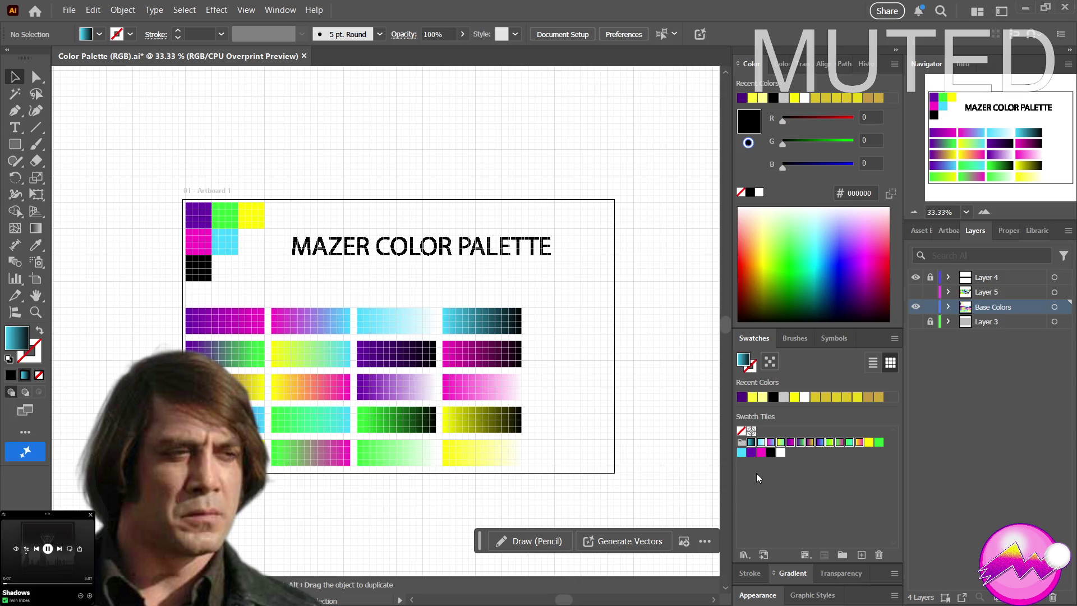
{"action": "left_click", "coordinate": [757, 477]}
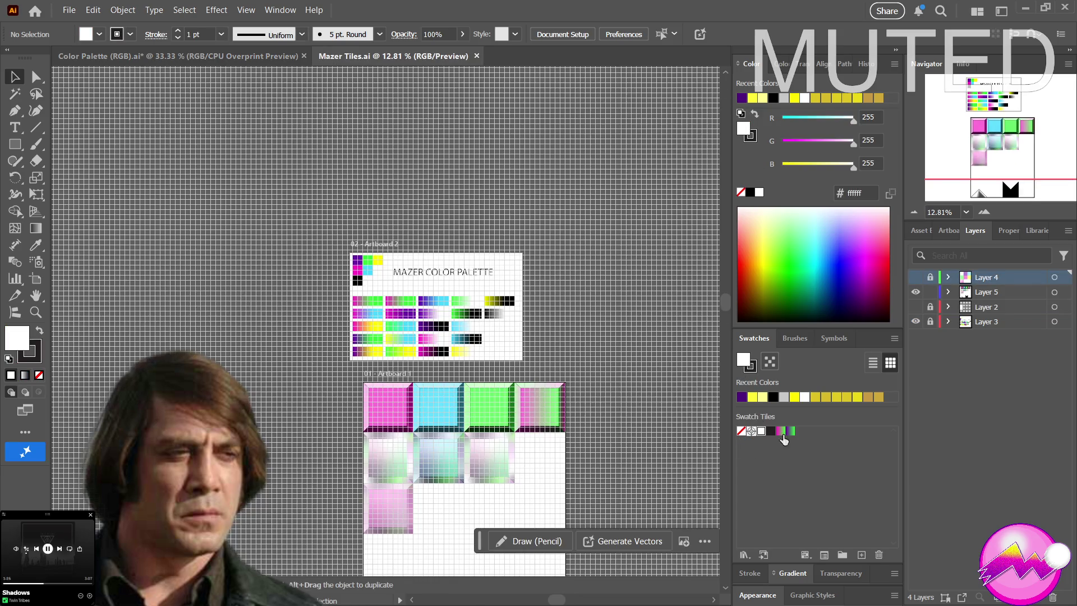
Apply the purple-to-green gradient as the fill, then visit Color Palette and return to Mazer Tiles
{"action": "left_click", "coordinate": [792, 431]}
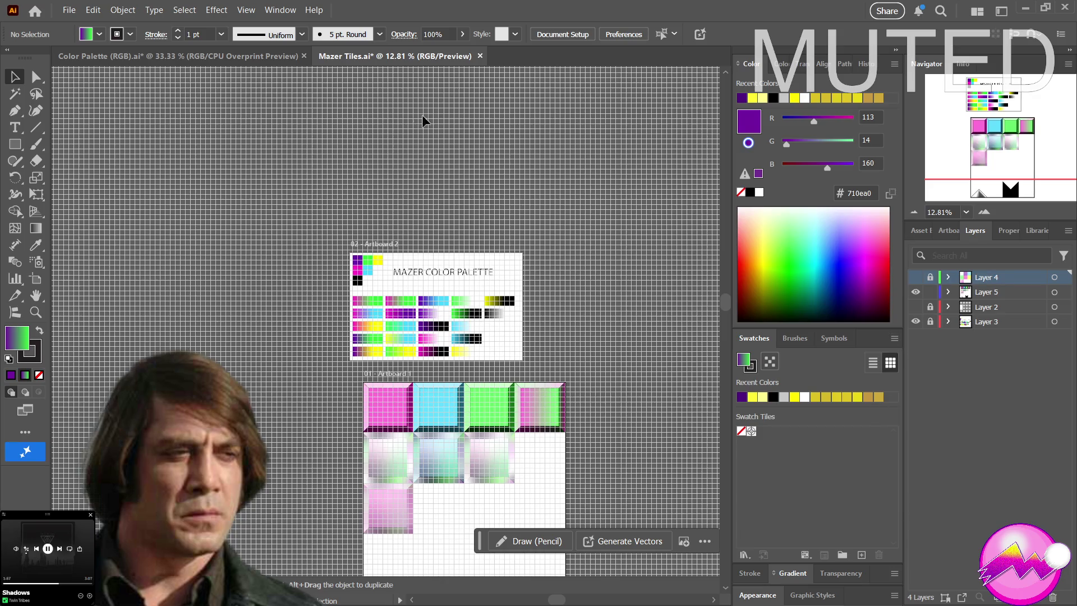
{"action": "left_click", "coordinate": [154, 53]}
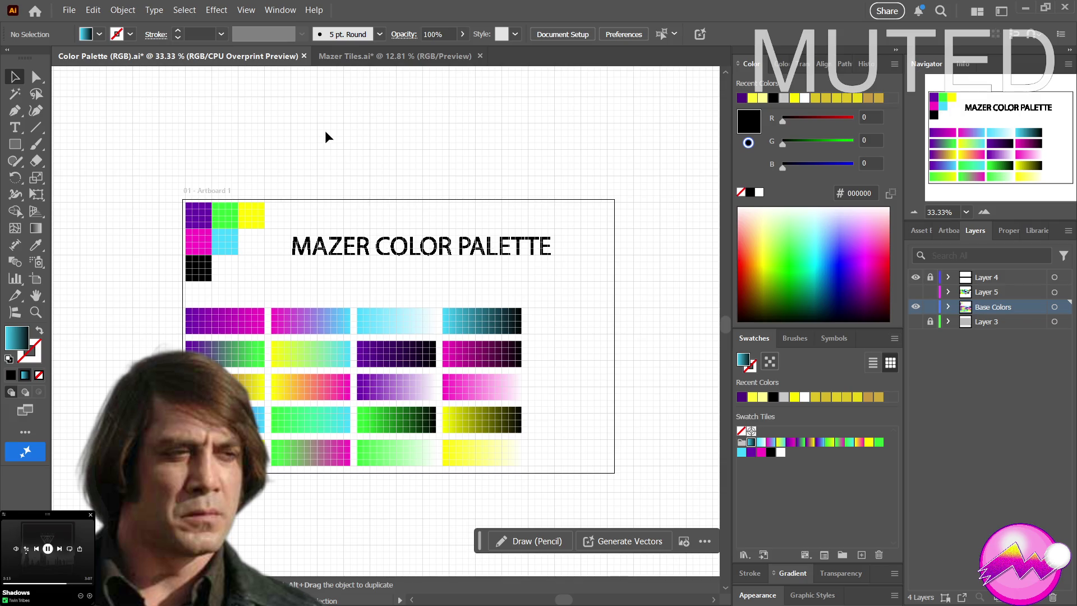
{"action": "left_click", "coordinate": [387, 56]}
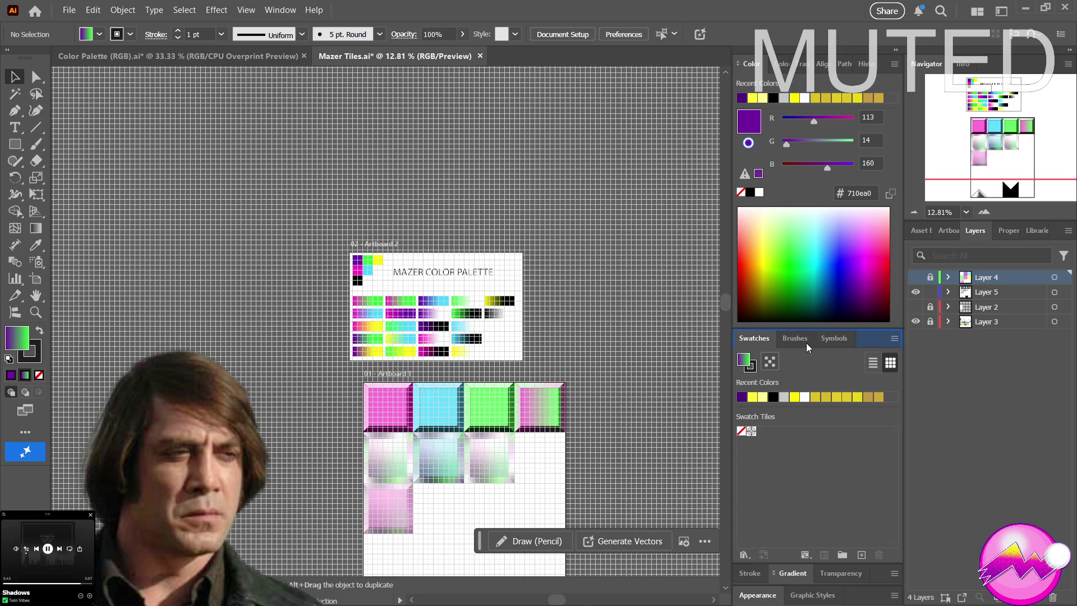
Dock the swatch library on its Color Palette (RGB) tab, then return to the Color Palette document
{"action": "left_click_drag", "start_coordinate": [803, 343], "coordinate": [802, 342]}
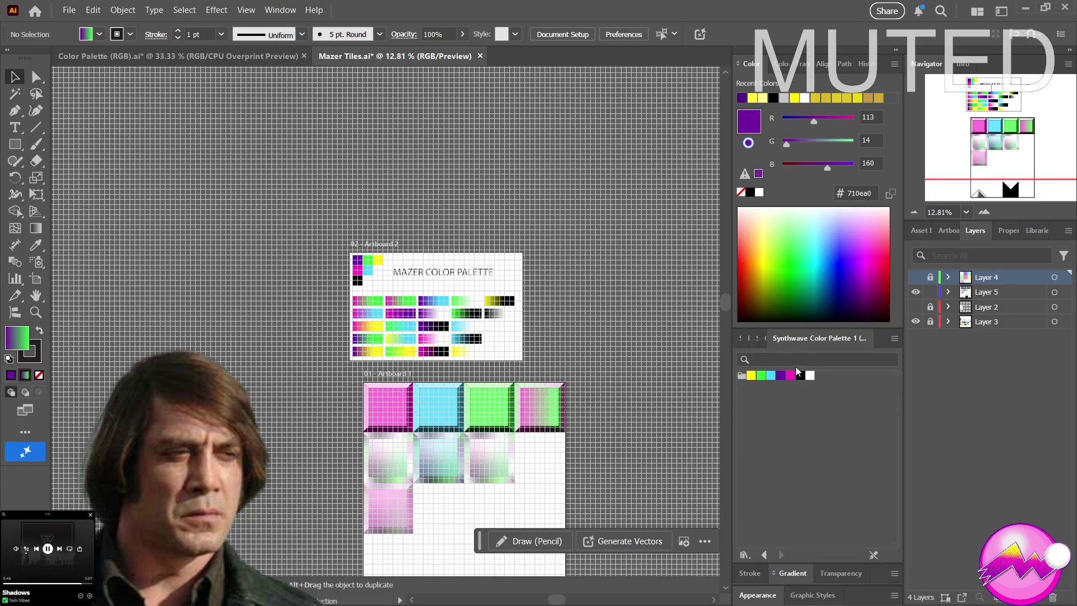
{"action": "left_click", "coordinate": [763, 339]}
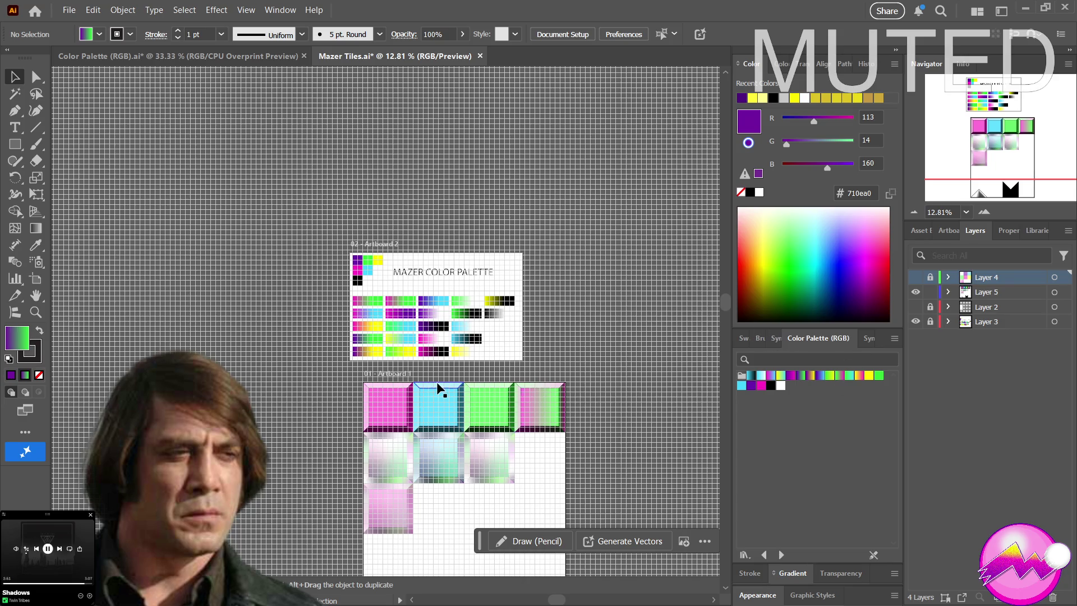
{"action": "scroll", "coordinate": [432, 390], "scroll_direction": "down", "scroll_amount": 5}
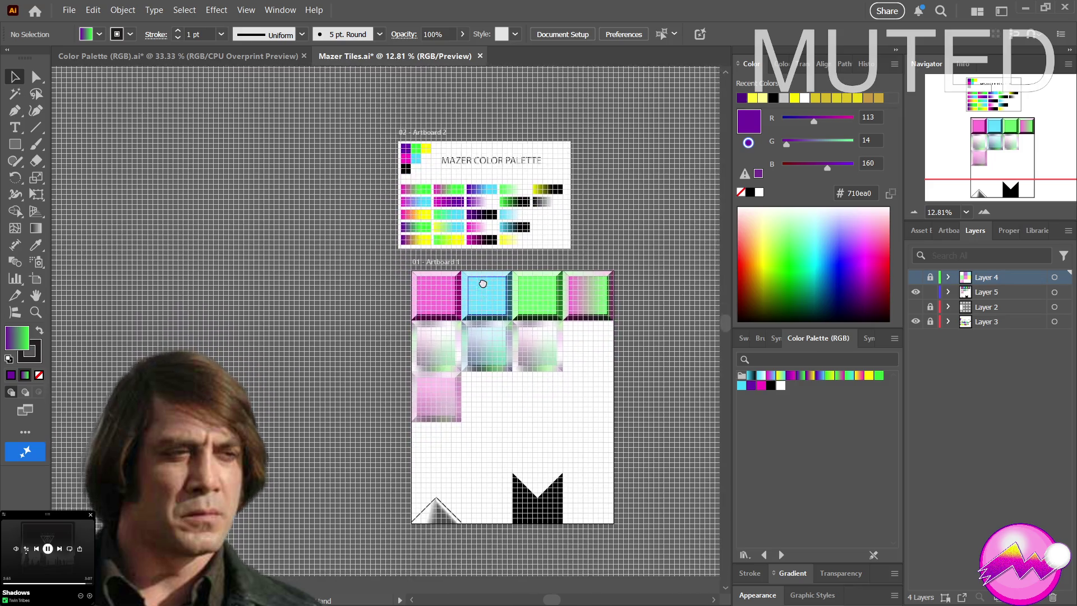
{"action": "mouse_move", "coordinate": [529, 273]}
{"action": "left_mouse_down"}
{"action": "mouse_move", "coordinate": [592, 280]}
{"action": "mouse_move", "coordinate": [563, 344]}
{"action": "left_mouse_up"}
{"action": "scroll", "coordinate": [573, 344], "scroll_direction": "up", "scroll_amount": 1}
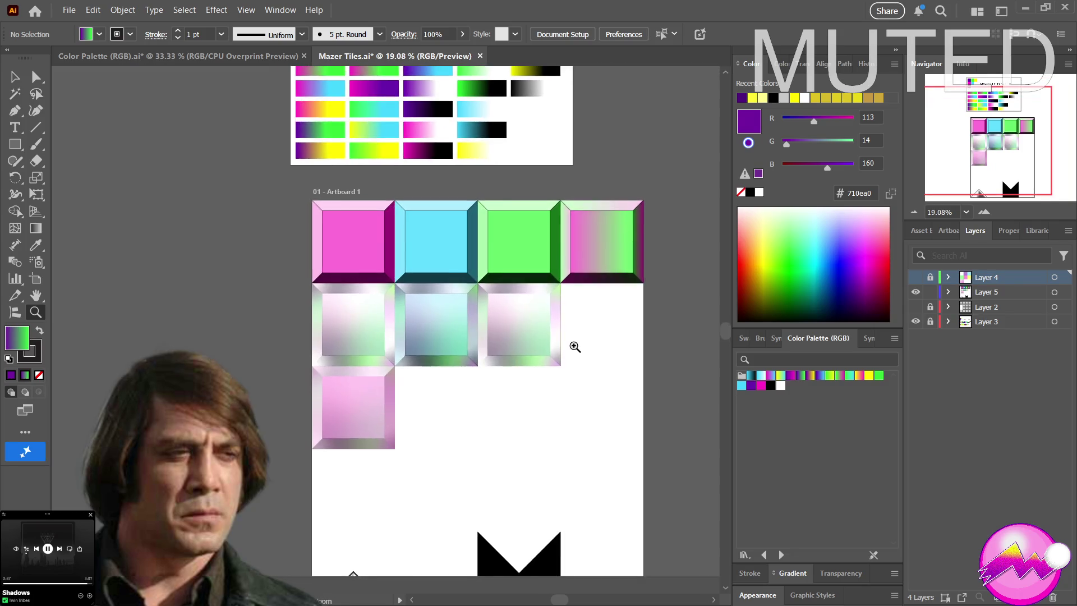
{"action": "key", "text": "ctrl+apostrophe"}
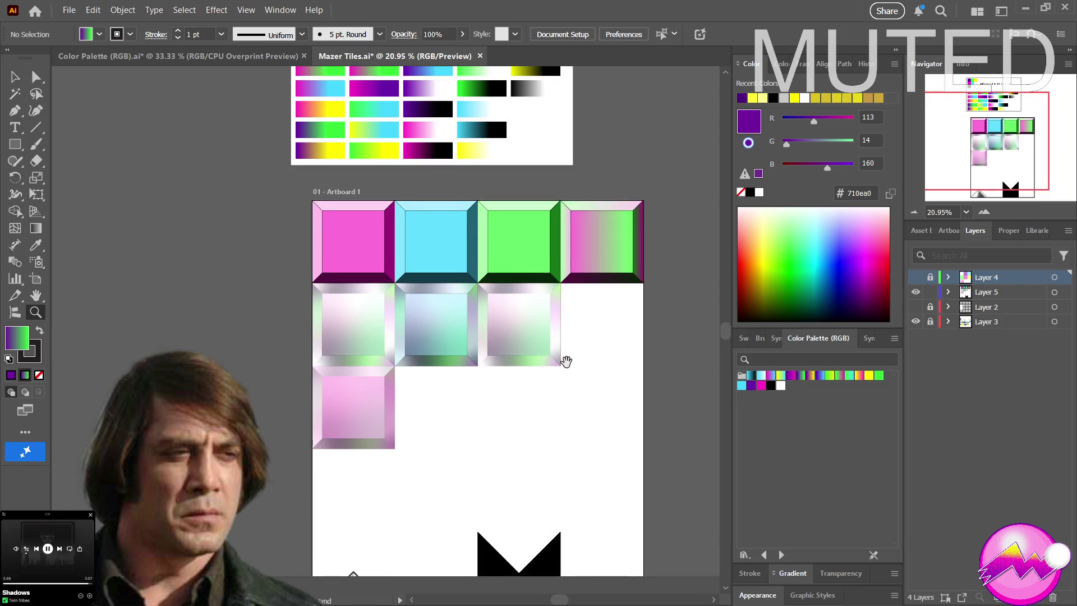
{"action": "scroll", "coordinate": [561, 362], "scroll_direction": "up", "scroll_amount": 3}
{"action": "mouse_move", "coordinate": [546, 453]}
{"action": "left_mouse_down"}
{"action": "mouse_move", "coordinate": [624, 474]}
{"action": "mouse_move", "coordinate": [401, 488]}
{"action": "left_mouse_up"}
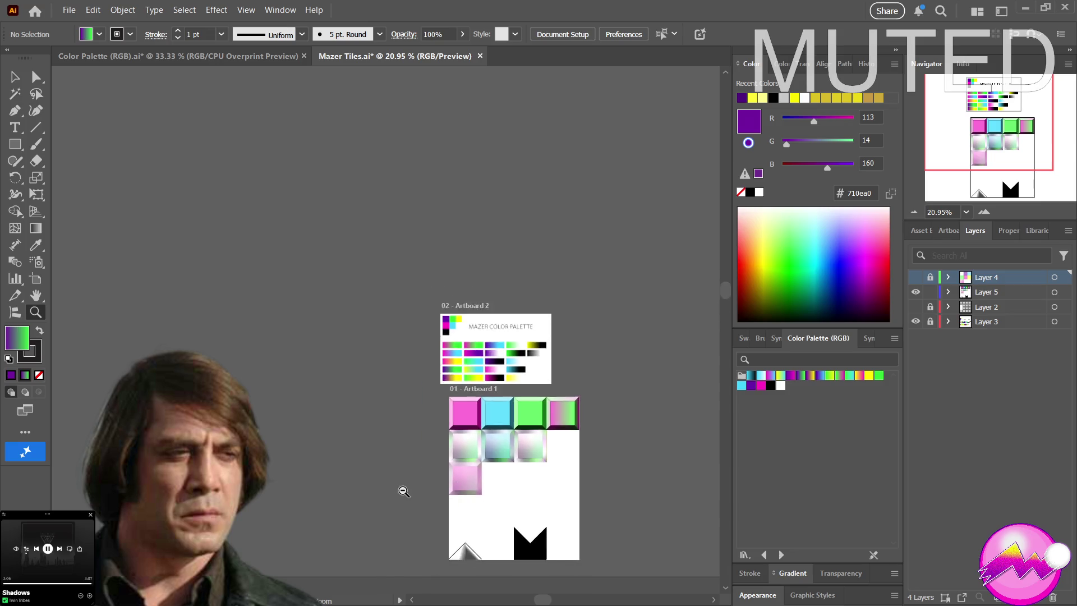
{"action": "left_click", "coordinate": [166, 61]}
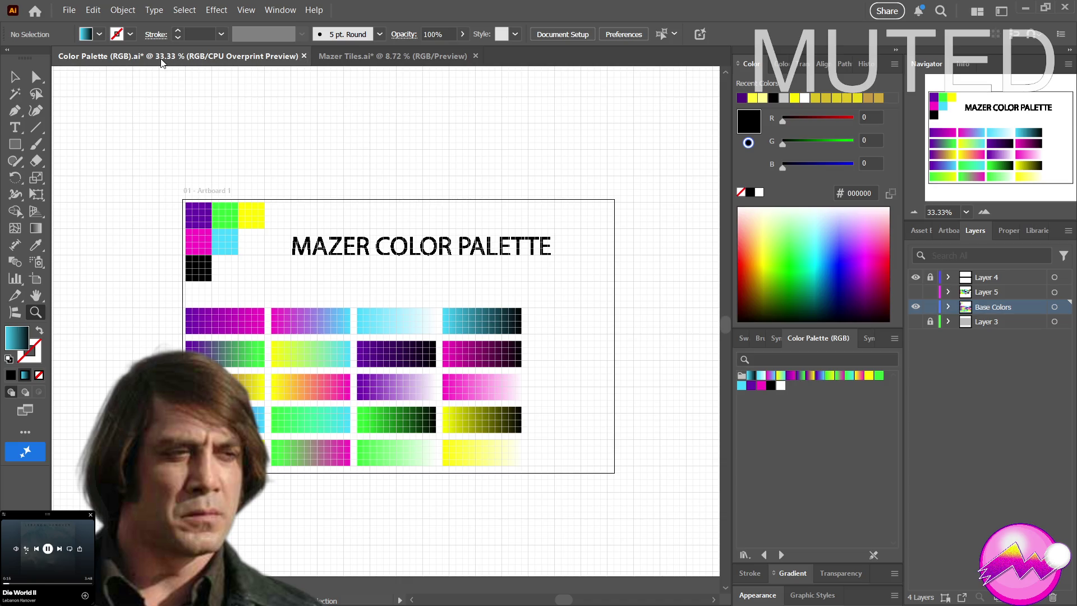
Close the Color Palette document and zoom out to see both Mazer Tiles artboards
{"action": "left_click_drag", "start_coordinate": [396, 290], "coordinate": [343, 289]}
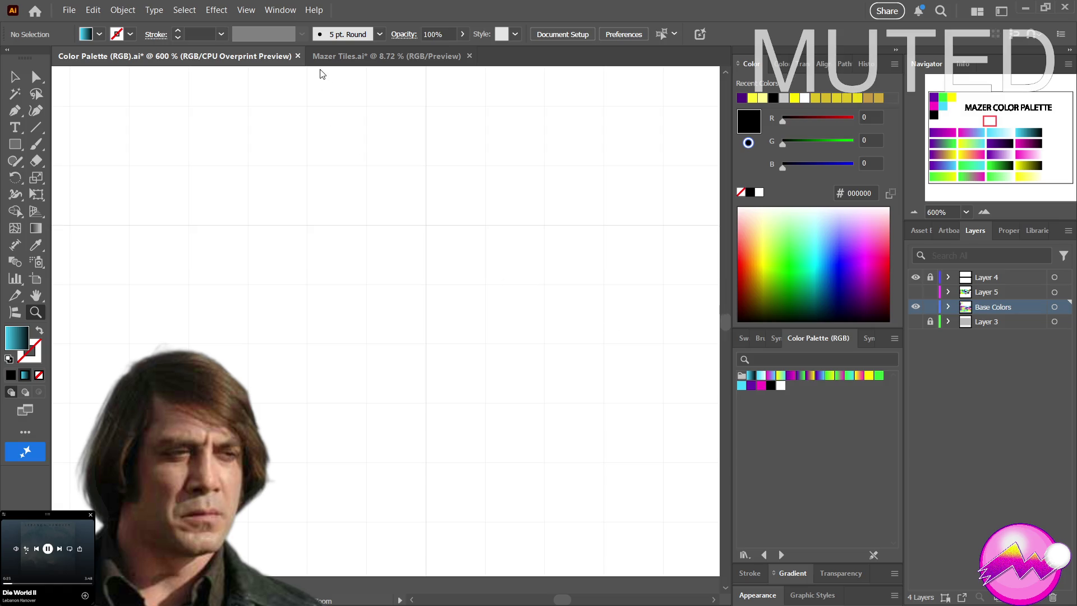
{"action": "left_click", "coordinate": [298, 56]}
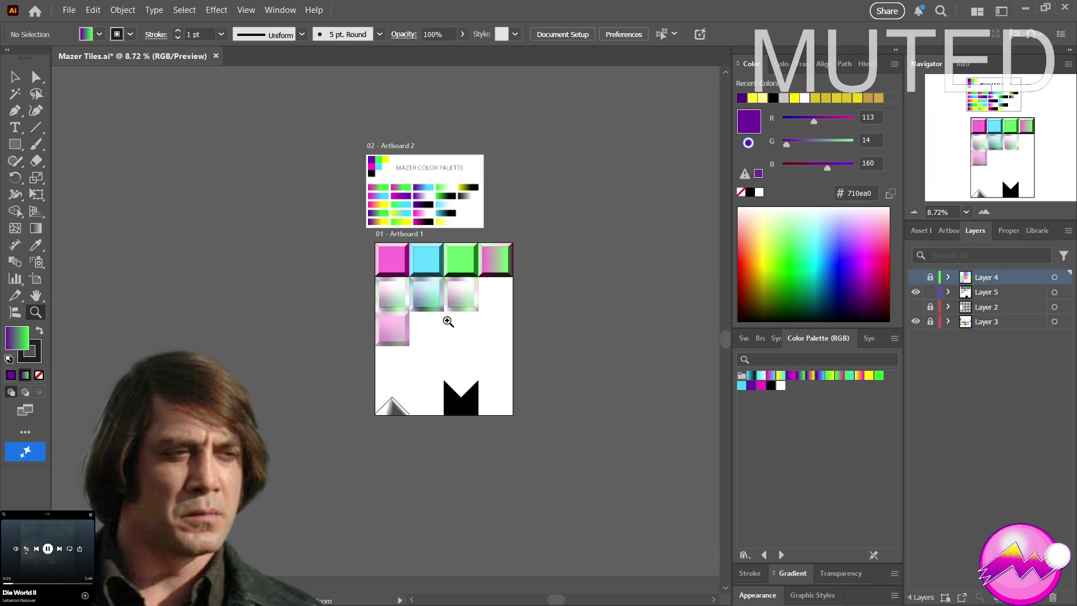
{"action": "left_click_drag", "start_coordinate": [511, 340], "coordinate": [466, 345]}
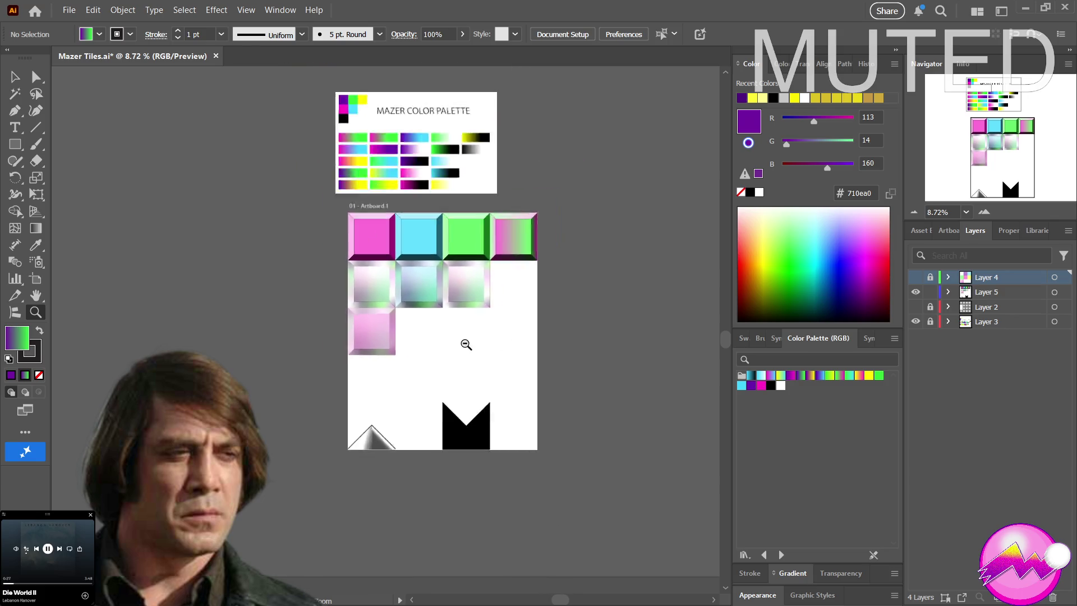
{"action": "mouse_move", "coordinate": [465, 368]}
{"action": "left_mouse_down"}
{"action": "mouse_move", "coordinate": [676, 382]}
{"action": "mouse_move", "coordinate": [488, 379]}
{"action": "left_mouse_up"}
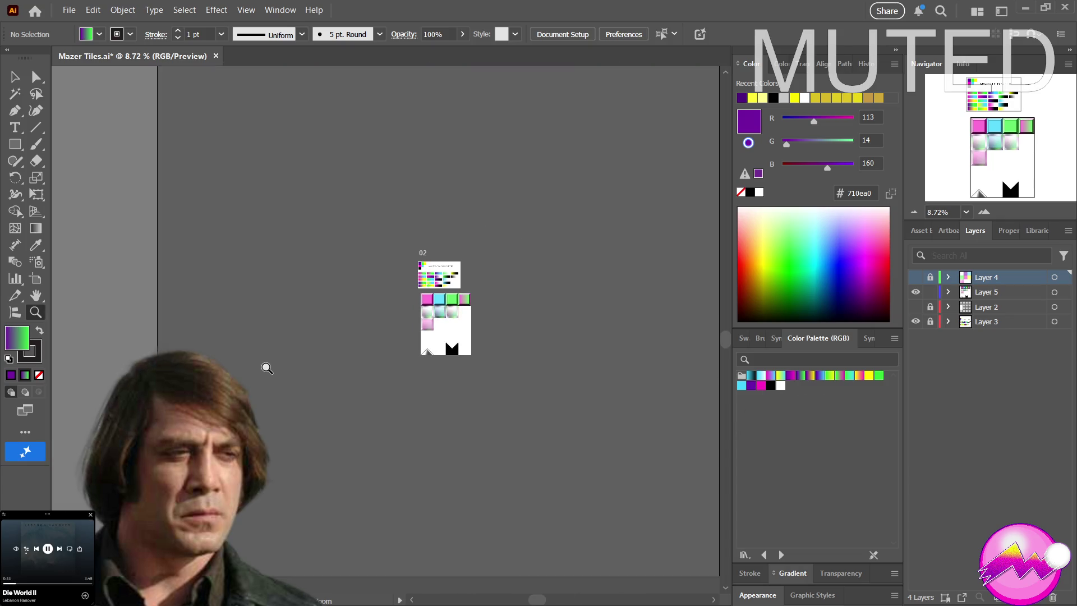
Frame the full tile grid and the colour palette artboard, then switch to the Selection tool
{"action": "left_click_drag", "start_coordinate": [264, 365], "coordinate": [509, 380]}
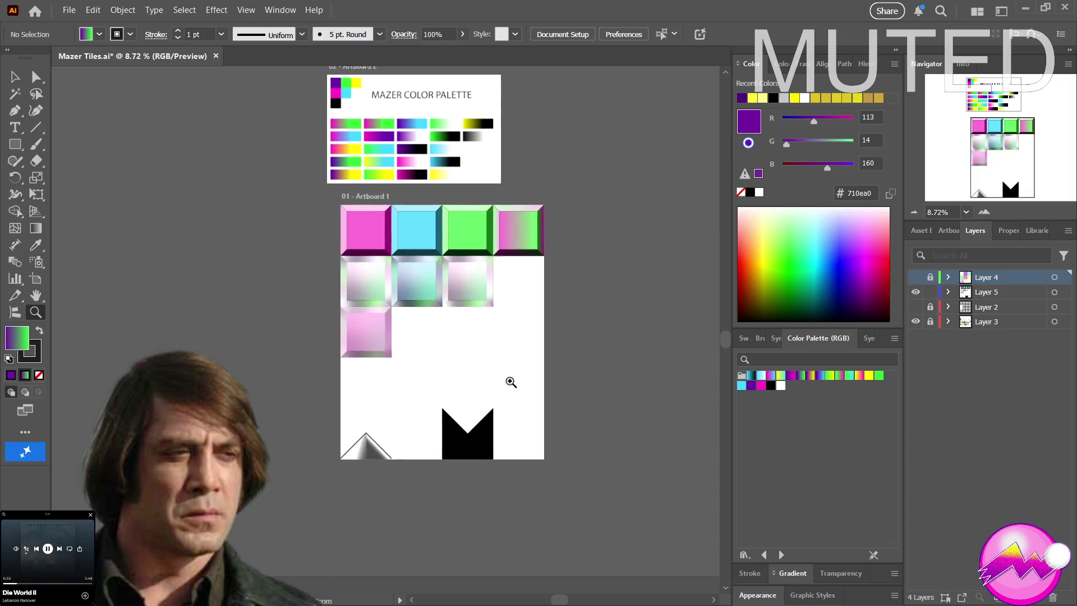
{"action": "mouse_move", "coordinate": [407, 383]}
{"action": "left_mouse_down"}
{"action": "mouse_move", "coordinate": [485, 398]}
{"action": "mouse_move", "coordinate": [400, 509]}
{"action": "mouse_move", "coordinate": [375, 443]}
{"action": "mouse_move", "coordinate": [410, 410]}
{"action": "left_mouse_up"}
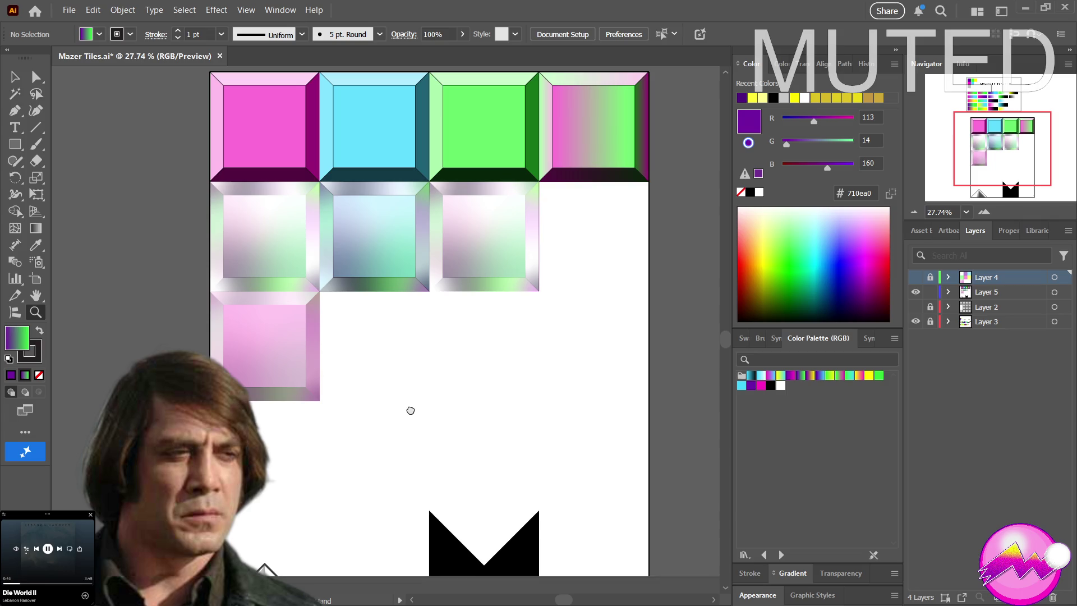
{"action": "left_click_drag", "start_coordinate": [411, 410], "coordinate": [366, 442]}
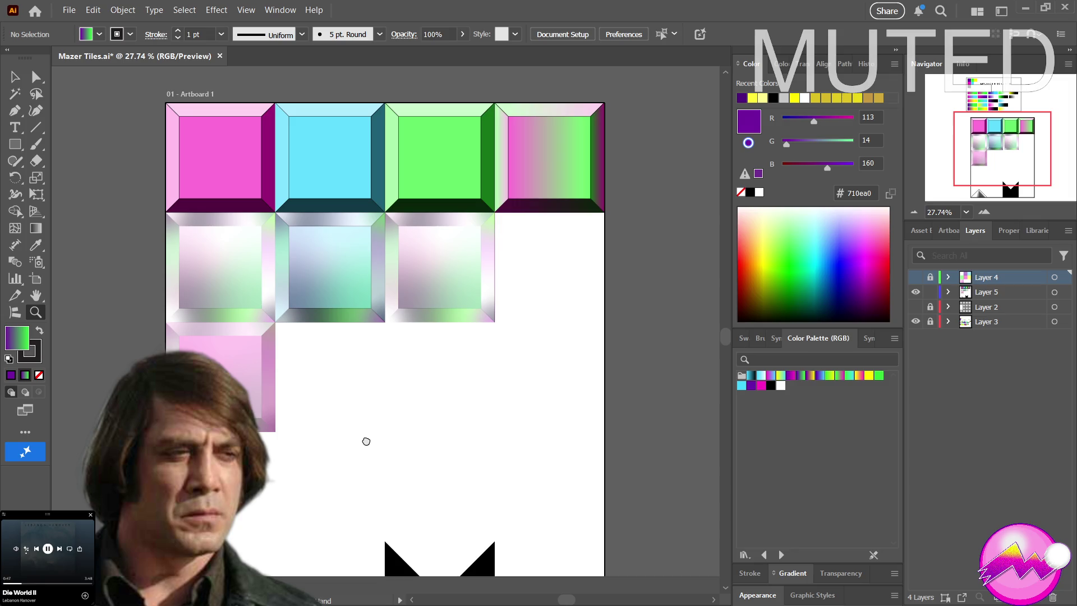
{"action": "scroll", "coordinate": [359, 477], "scroll_direction": "up", "scroll_amount": 5}
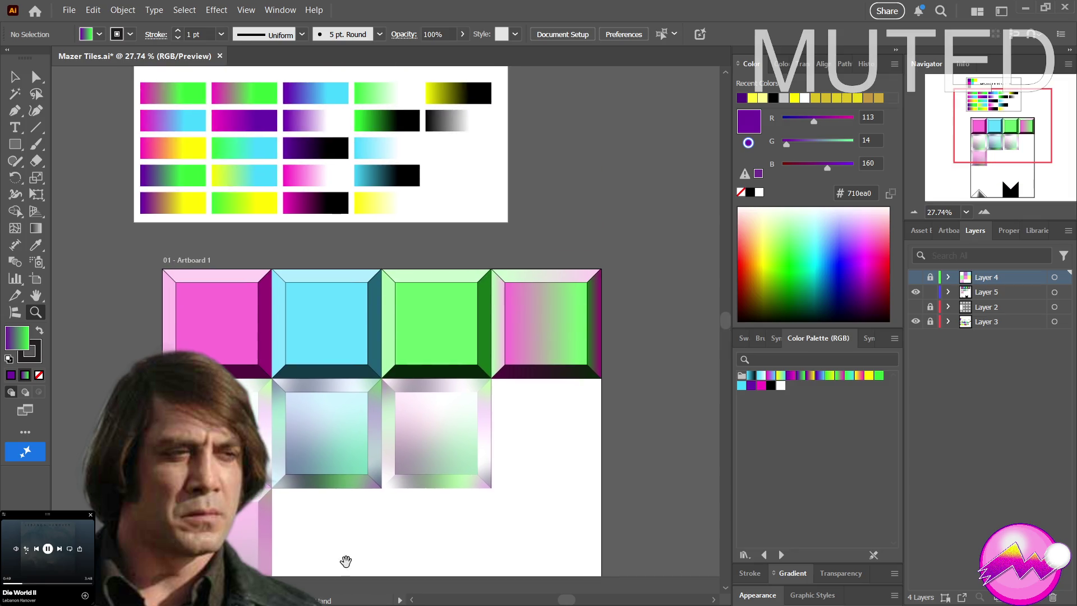
{"action": "mouse_move", "coordinate": [310, 443]}
{"action": "left_mouse_down"}
{"action": "mouse_move", "coordinate": [325, 508]}
{"action": "mouse_move", "coordinate": [225, 330]}
{"action": "mouse_move", "coordinate": [298, 472]}
{"action": "mouse_move", "coordinate": [293, 399]}
{"action": "mouse_move", "coordinate": [371, 259]}
{"action": "mouse_move", "coordinate": [325, 224]}
{"action": "left_mouse_up"}
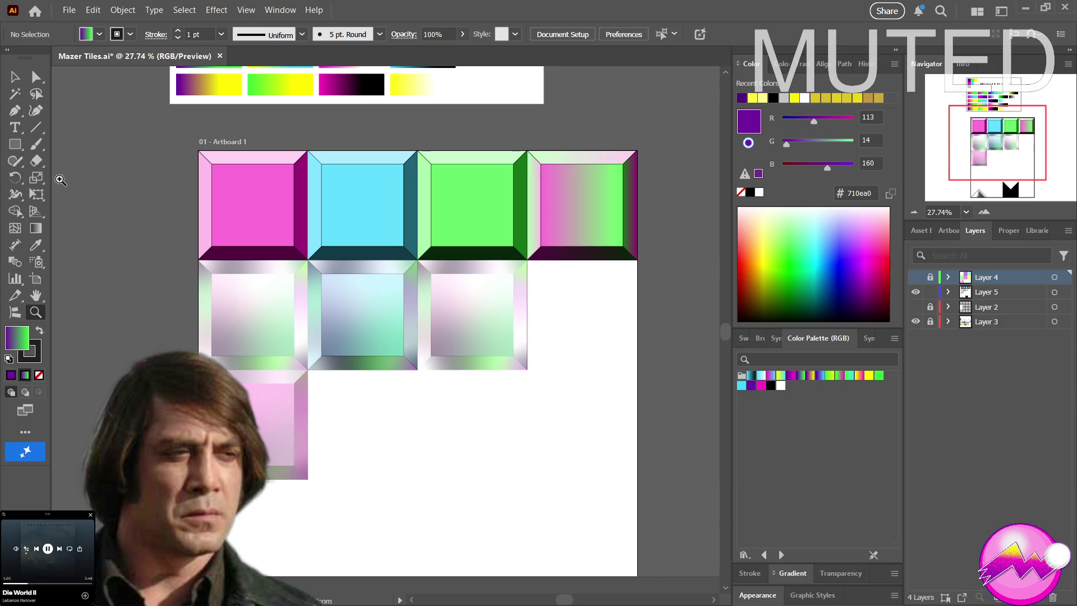
{"action": "left_click", "coordinate": [19, 82]}
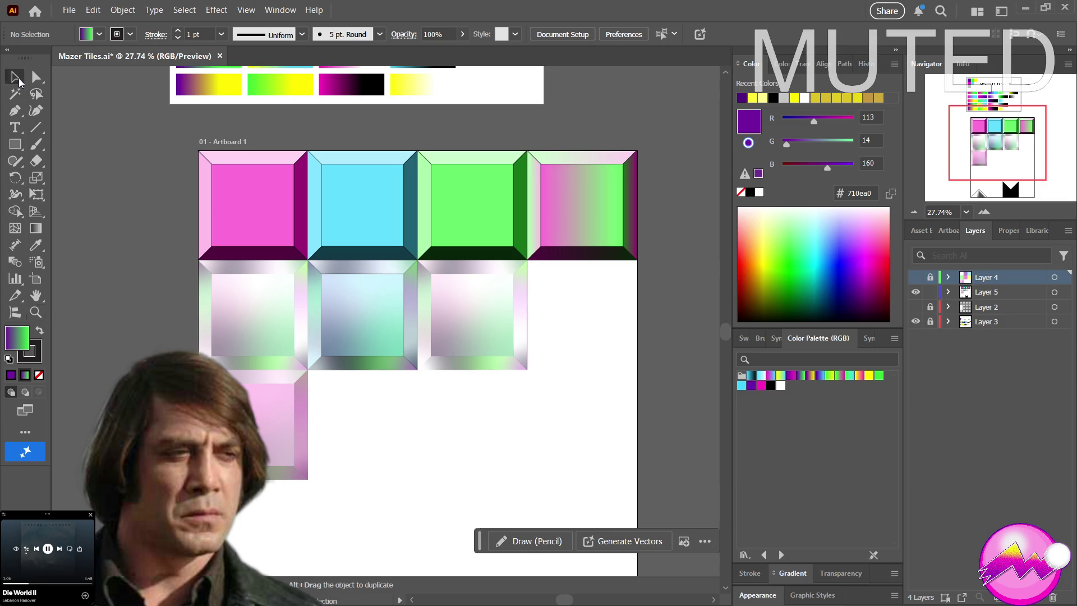
Alt-drag a copy of the magenta tile beside the pink tile, zoom in, and select its bevel group
{"action": "left_click", "coordinate": [280, 211]}
{"action": "mouse_move", "coordinate": [253, 218]}
{"action": "left_mouse_down"}
{"action": "mouse_move", "coordinate": [586, 382]}
{"action": "mouse_move", "coordinate": [580, 336]}
{"action": "mouse_move", "coordinate": [360, 443]}
{"action": "mouse_move", "coordinate": [489, 447]}
{"action": "mouse_move", "coordinate": [476, 447]}
{"action": "left_mouse_up"}
{"action": "key", "text": "z"}
{"action": "mouse_move", "coordinate": [440, 446]}
{"action": "left_mouse_down"}
{"action": "mouse_move", "coordinate": [527, 452]}
{"action": "mouse_move", "coordinate": [502, 452]}
{"action": "left_mouse_up"}
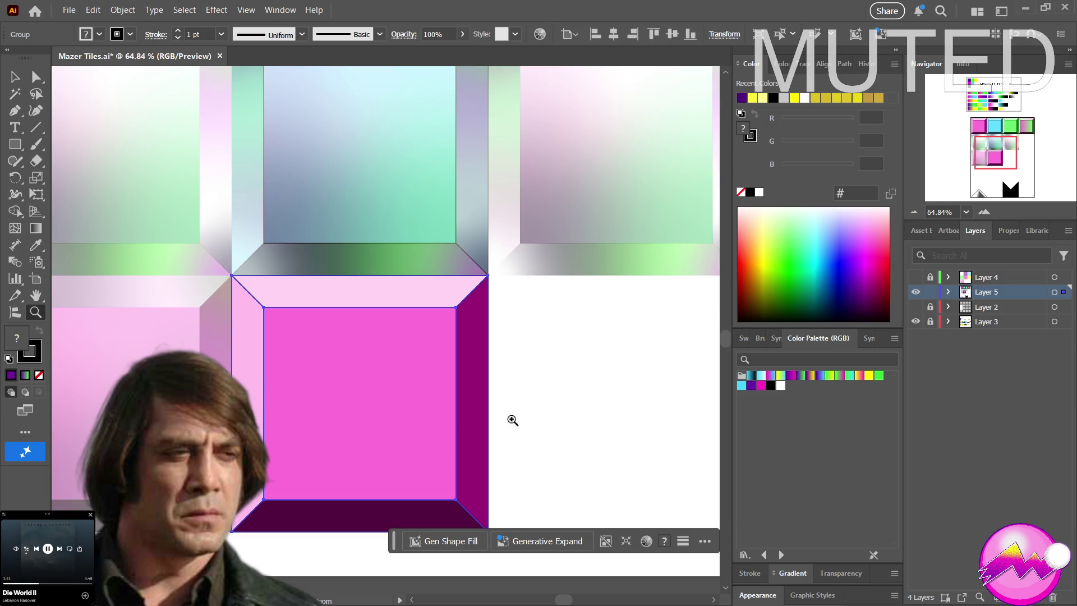
{"action": "left_click", "coordinate": [14, 77]}
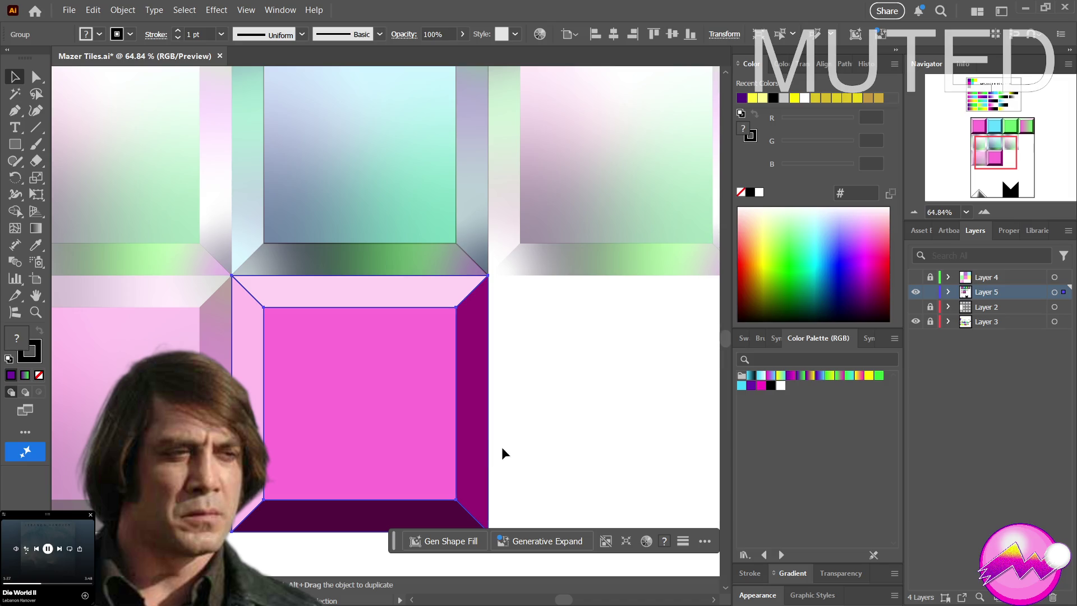
{"action": "left_click", "coordinate": [554, 444]}
{"action": "left_click", "coordinate": [477, 448]}
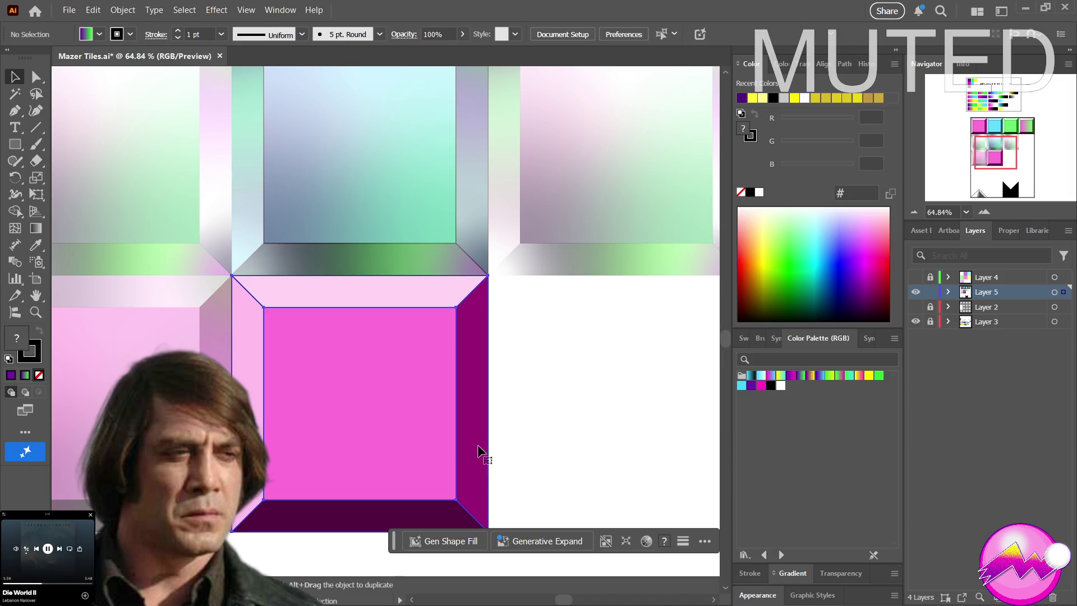
Fill the copied tile with the magenta-to-cyan gradient and zoom out to the tile grid
{"action": "left_click", "coordinate": [771, 377]}
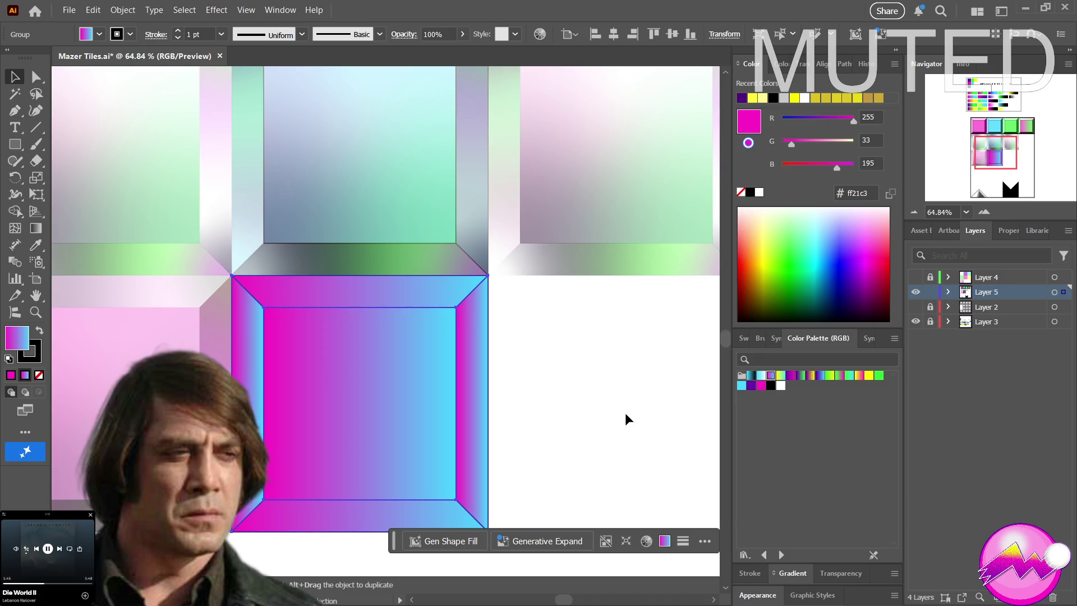
{"action": "left_click", "coordinate": [558, 443]}
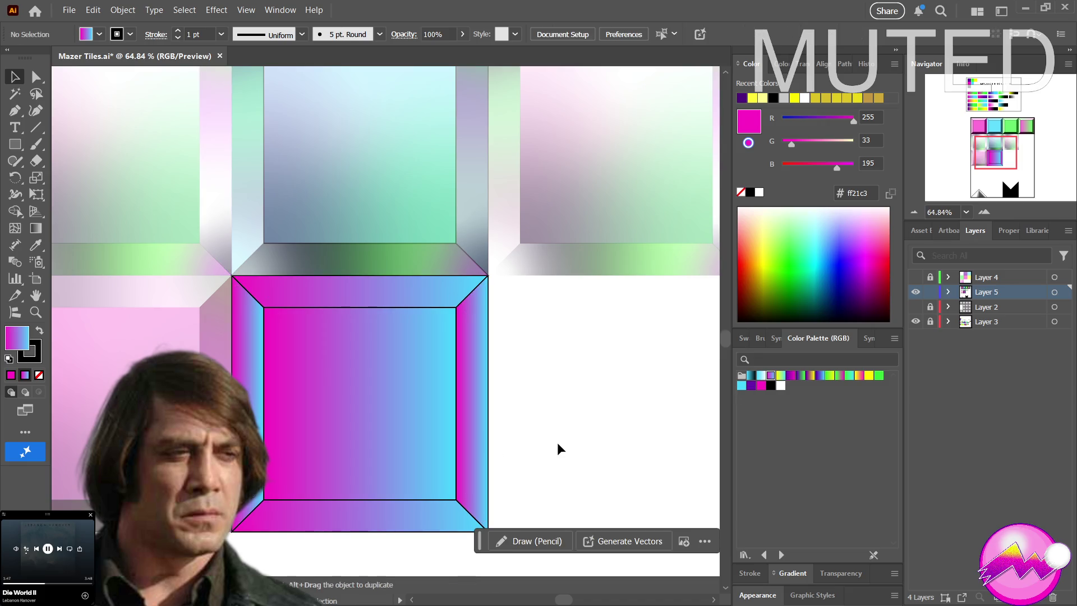
{"action": "key", "text": "z"}
{"action": "left_click", "coordinate": [559, 444], "text": "alt"}
{"action": "mouse_move", "coordinate": [494, 454]}
{"action": "left_mouse_down"}
{"action": "mouse_move", "coordinate": [453, 503]}
{"action": "mouse_move", "coordinate": [471, 503]}
{"action": "left_mouse_up"}
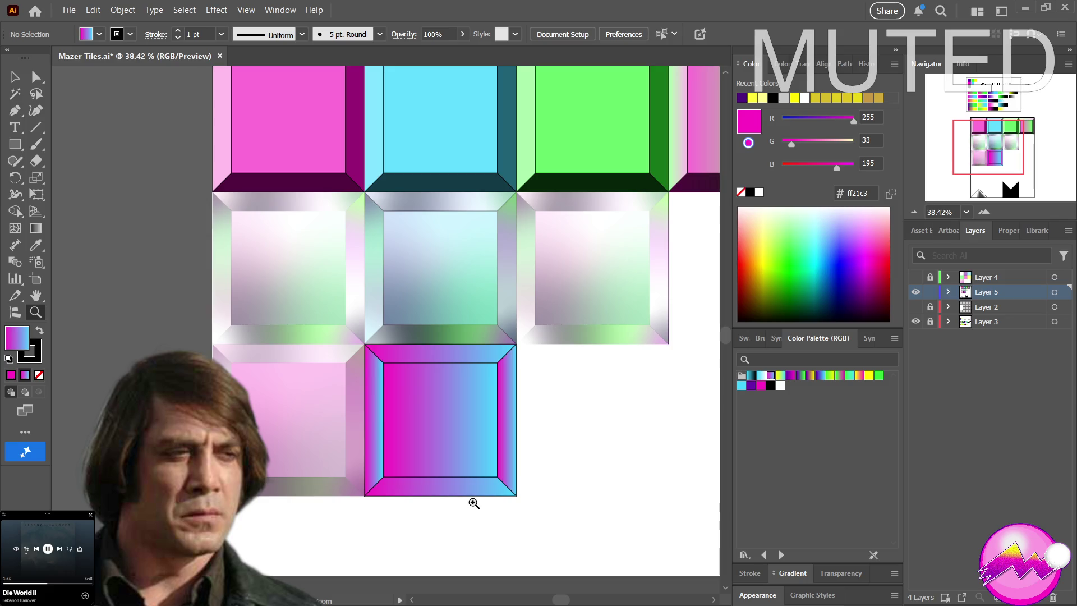
Adjust the left bevel's gradient direction, undoing an attempt to run it vertically
{"action": "key", "text": "a"}
{"action": "left_click", "coordinate": [379, 443]}
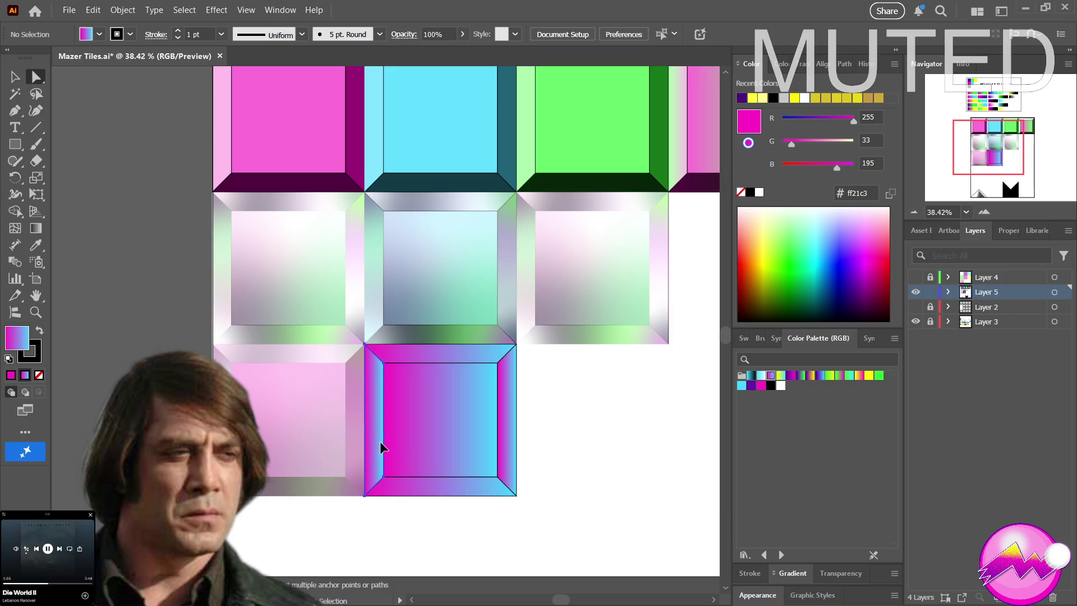
{"action": "key", "text": "g"}
{"action": "left_click", "coordinate": [366, 420]}
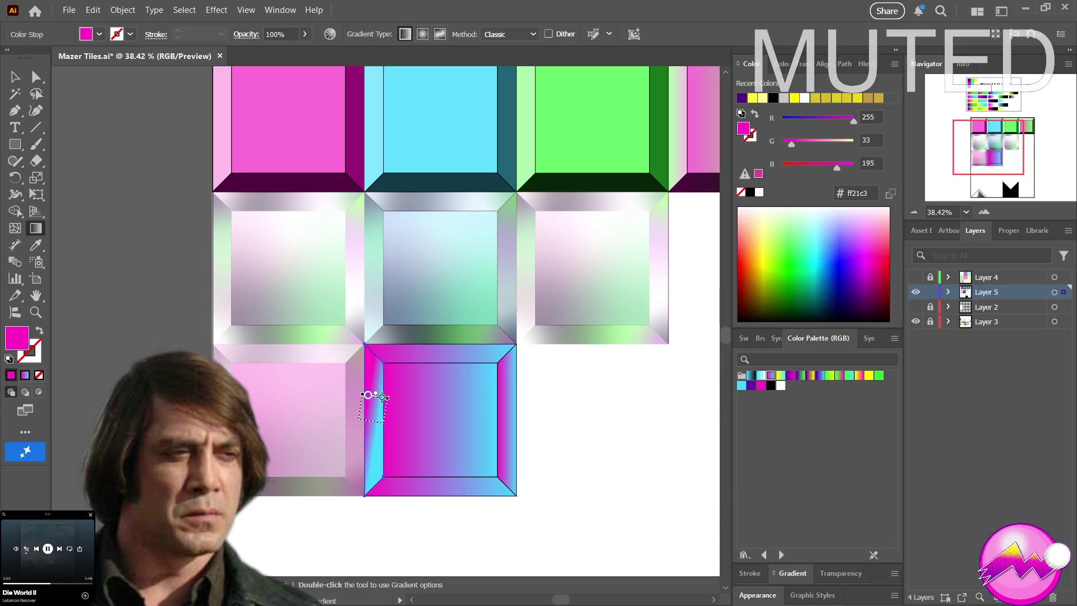
{"action": "mouse_move", "coordinate": [368, 395]}
{"action": "left_mouse_down"}
{"action": "mouse_move", "coordinate": [399, 397]}
{"action": "mouse_move", "coordinate": [386, 396]}
{"action": "left_mouse_up"}
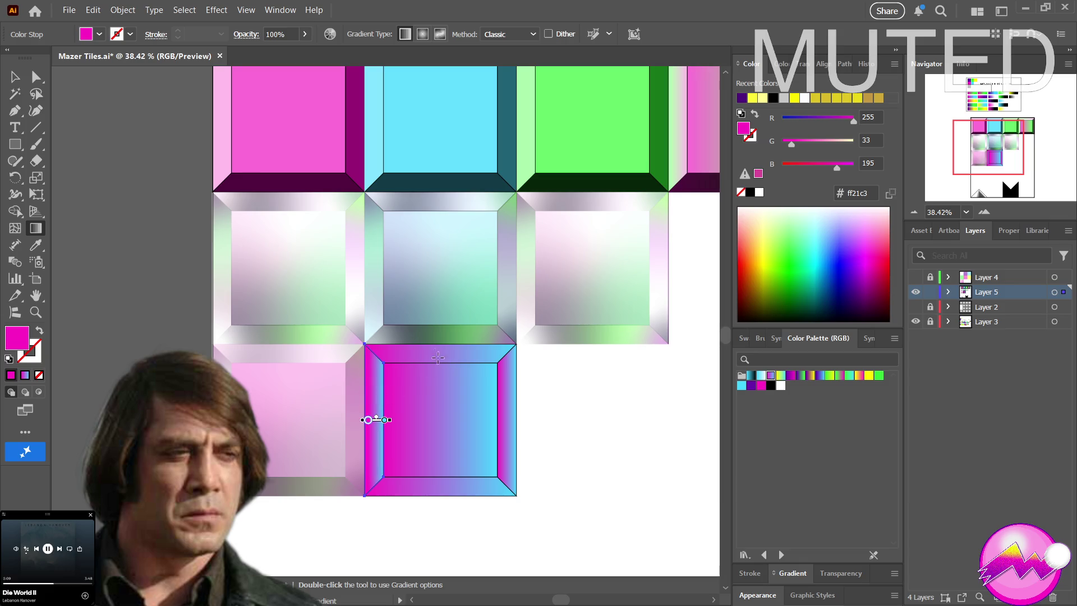
{"action": "left_click_drag", "start_coordinate": [428, 346], "coordinate": [428, 362]}
{"action": "key", "text": "ctrl+z"}
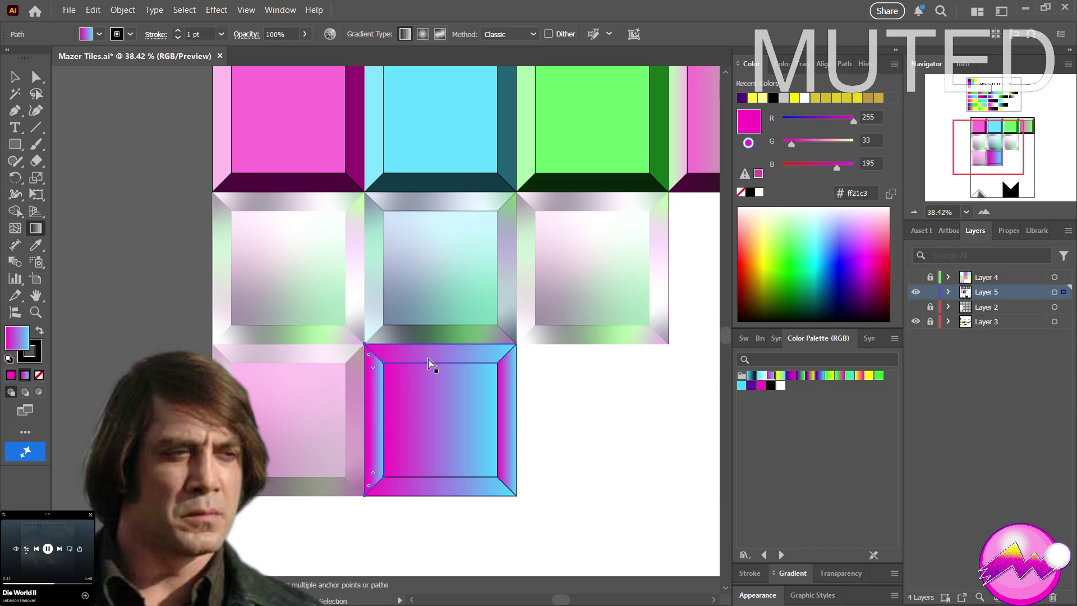
Clear the selection and reselect the gradient tile
{"action": "key", "text": "v"}
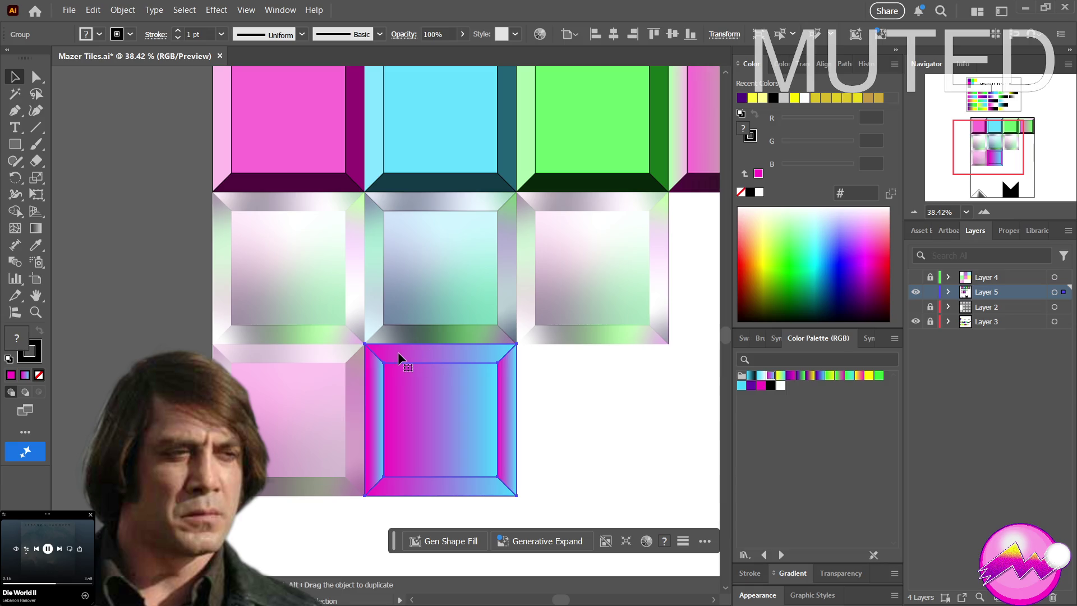
{"action": "key", "text": "g"}
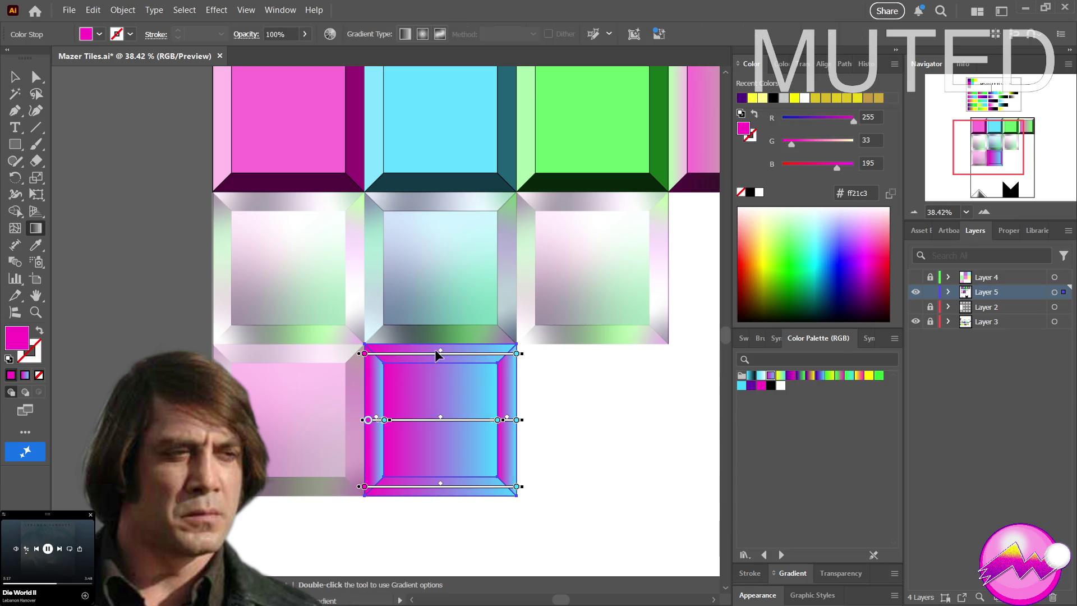
{"action": "key", "text": "ctrl+shift+a"}
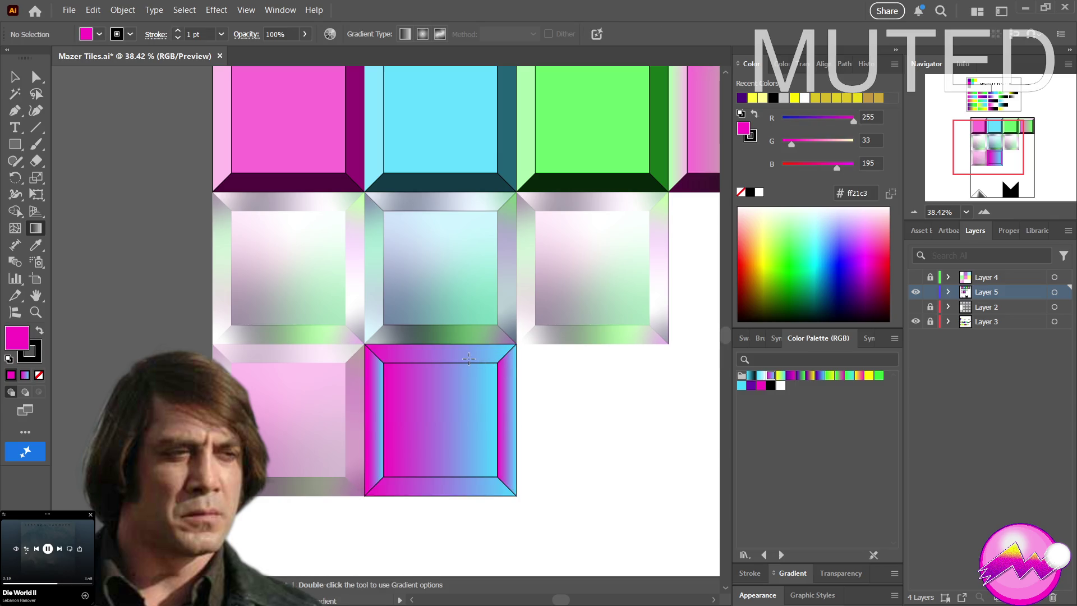
{"action": "key", "text": "v"}
{"action": "left_click", "coordinate": [467, 358]}
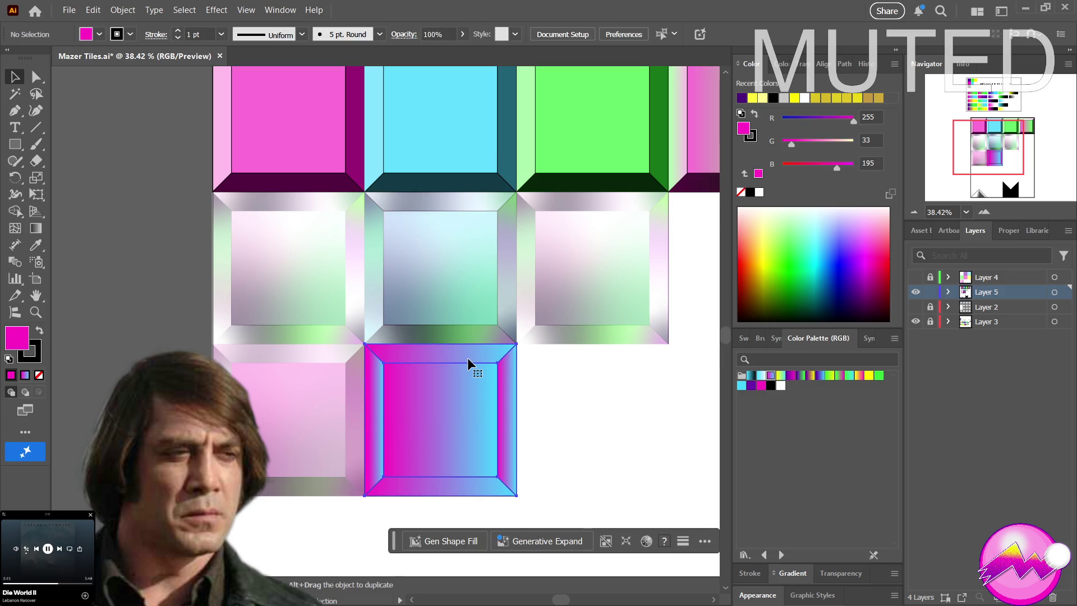
{"action": "key", "text": "g"}
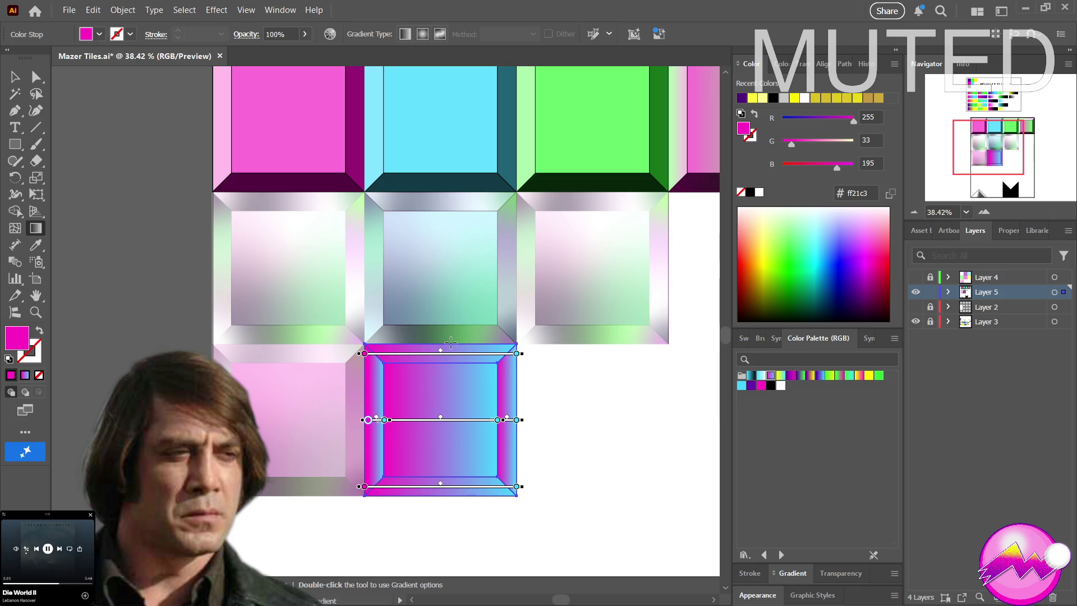
Make the top bevel's gradient shade vertically
{"action": "key", "text": "a"}
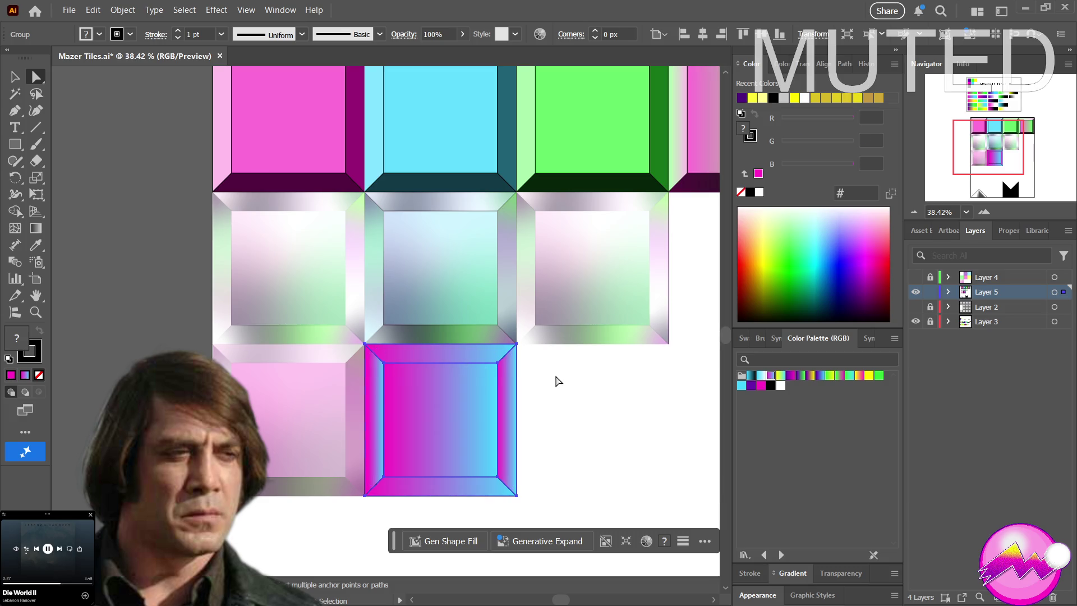
{"action": "left_click", "coordinate": [558, 382]}
{"action": "left_click", "coordinate": [468, 365]}
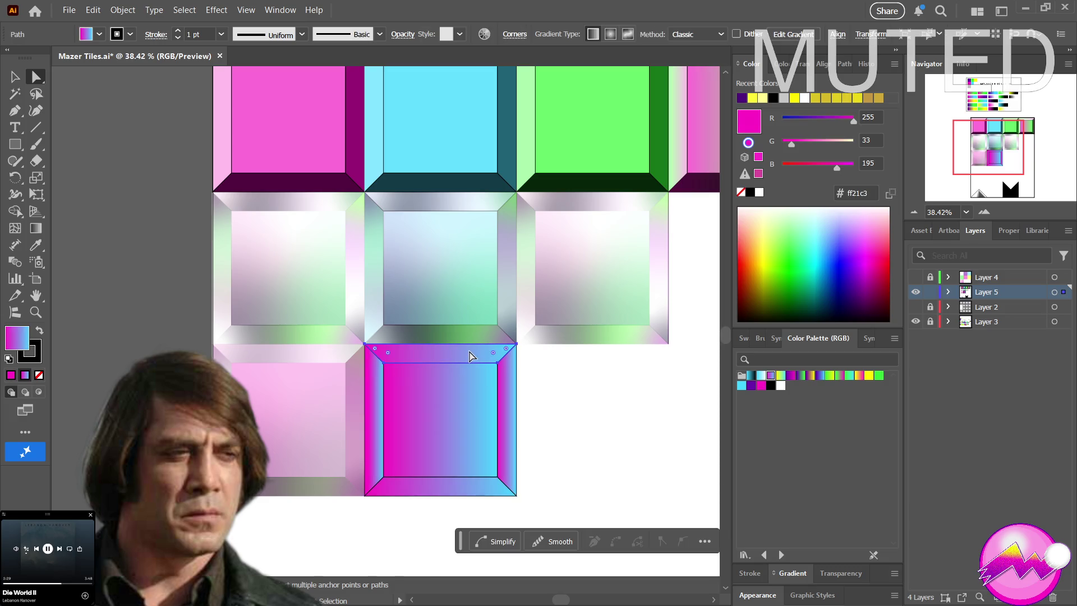
{"action": "key", "text": "g"}
{"action": "mouse_move", "coordinate": [455, 344]}
{"action": "left_mouse_down"}
{"action": "mouse_move", "coordinate": [457, 361]}
{"action": "mouse_move", "coordinate": [441, 353]}
{"action": "left_mouse_up"}
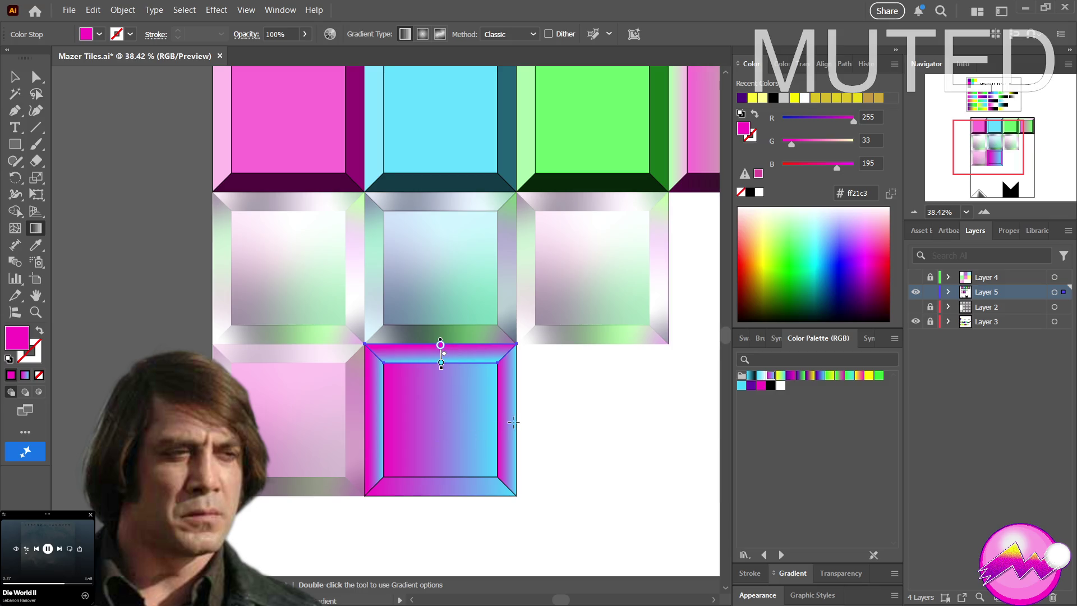
{"action": "key", "text": "v"}
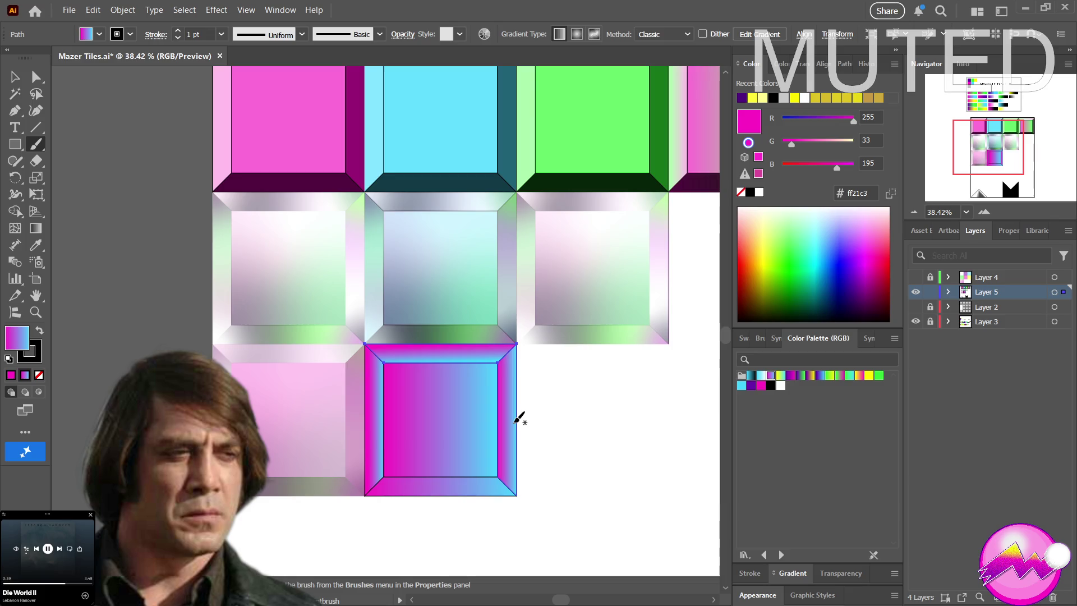
{"action": "left_click", "coordinate": [514, 428]}
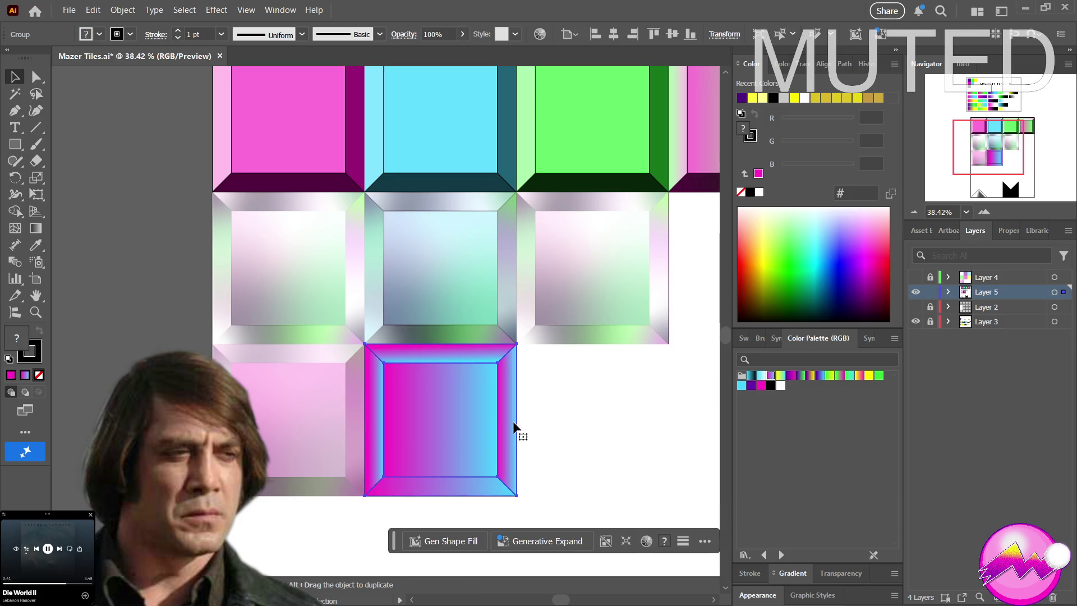
Try redirecting the right bevel's gradient, then undo the change
{"action": "key", "text": "a"}
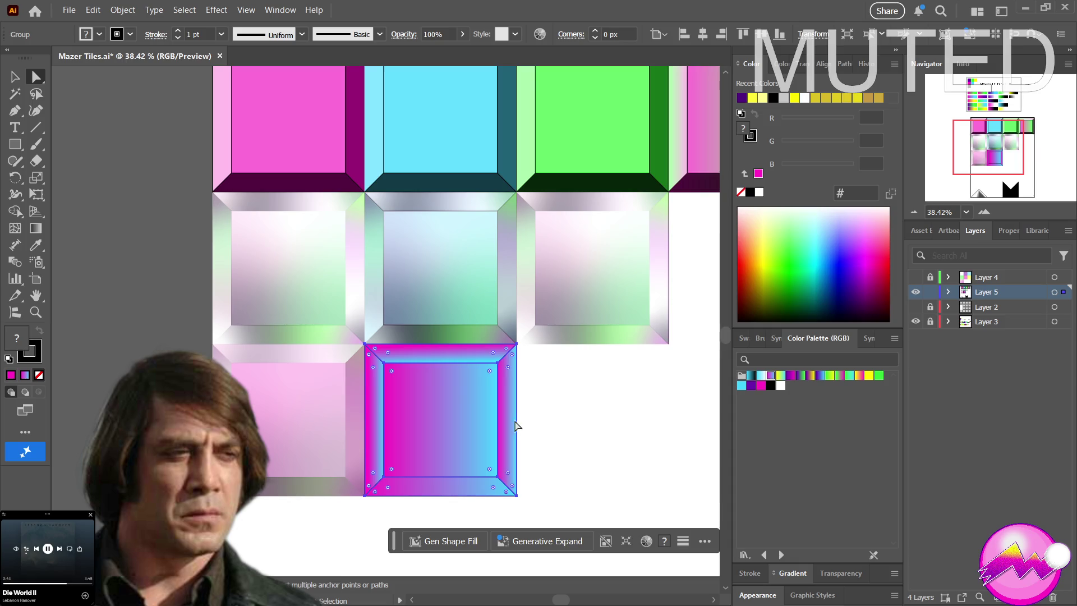
{"action": "left_click", "coordinate": [512, 427]}
{"action": "left_click", "coordinate": [513, 427]}
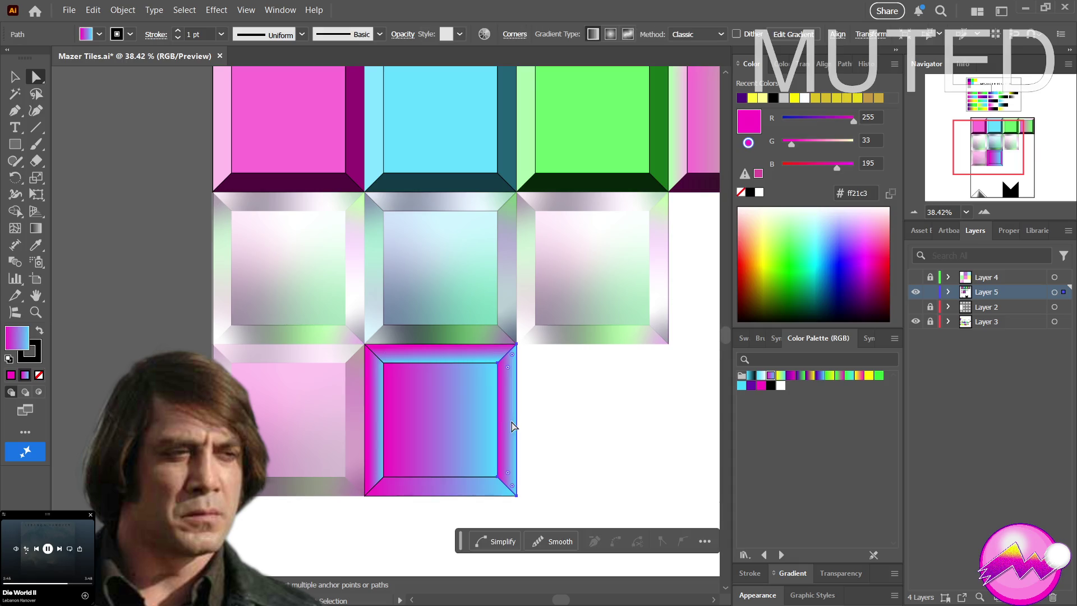
{"action": "key", "text": "g"}
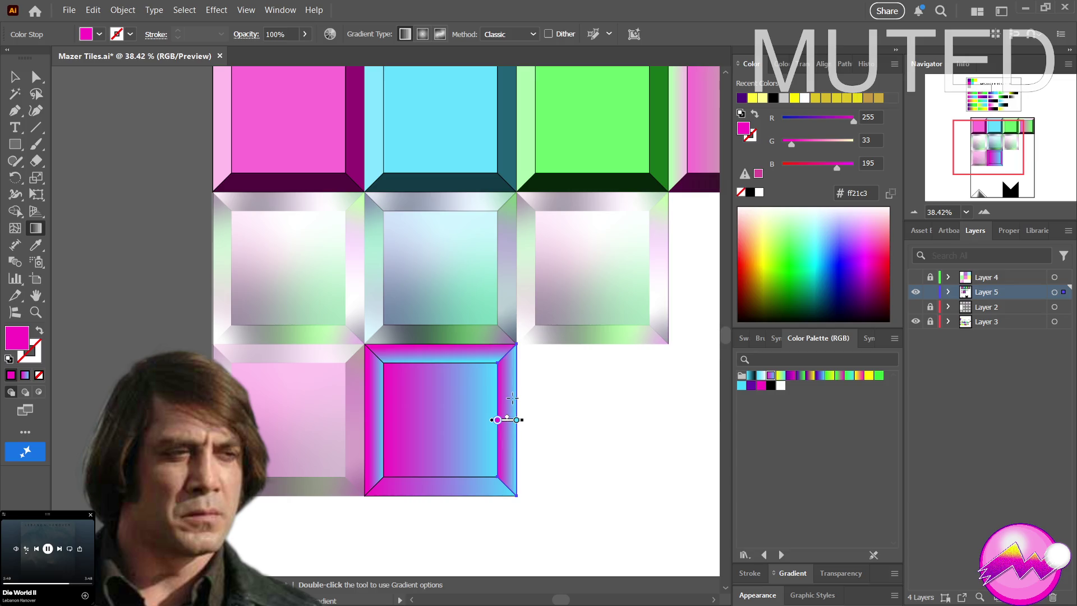
{"action": "left_click_drag", "start_coordinate": [514, 398], "coordinate": [499, 398]}
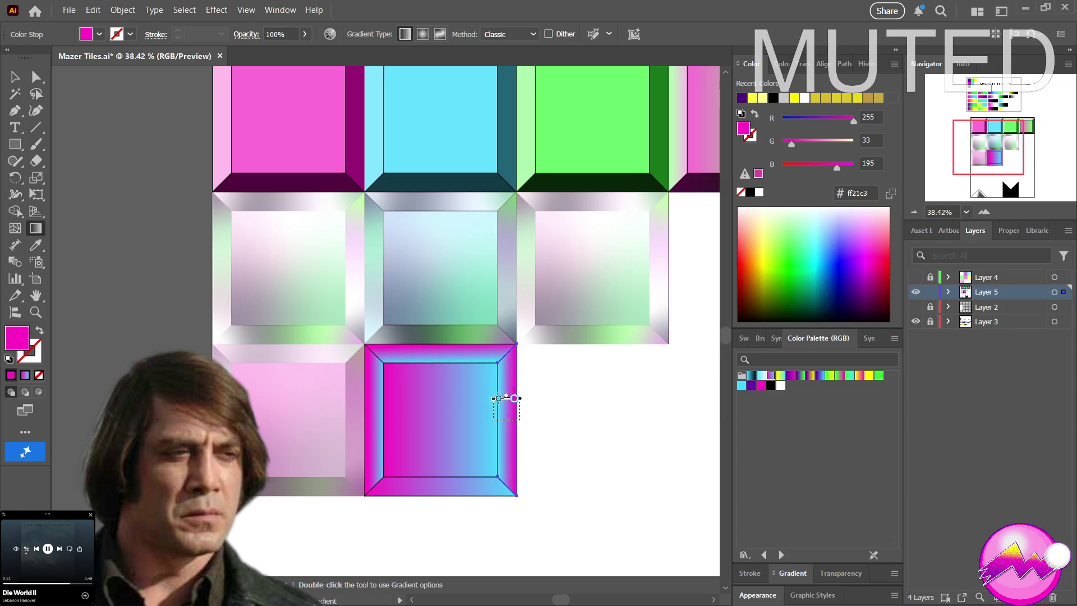
{"action": "key", "text": "ctrl+z"}
Give the bottom bevel a short vertical gradient, then select the tile's inner square
{"action": "key", "text": "a"}
{"action": "left_click", "coordinate": [422, 492]}
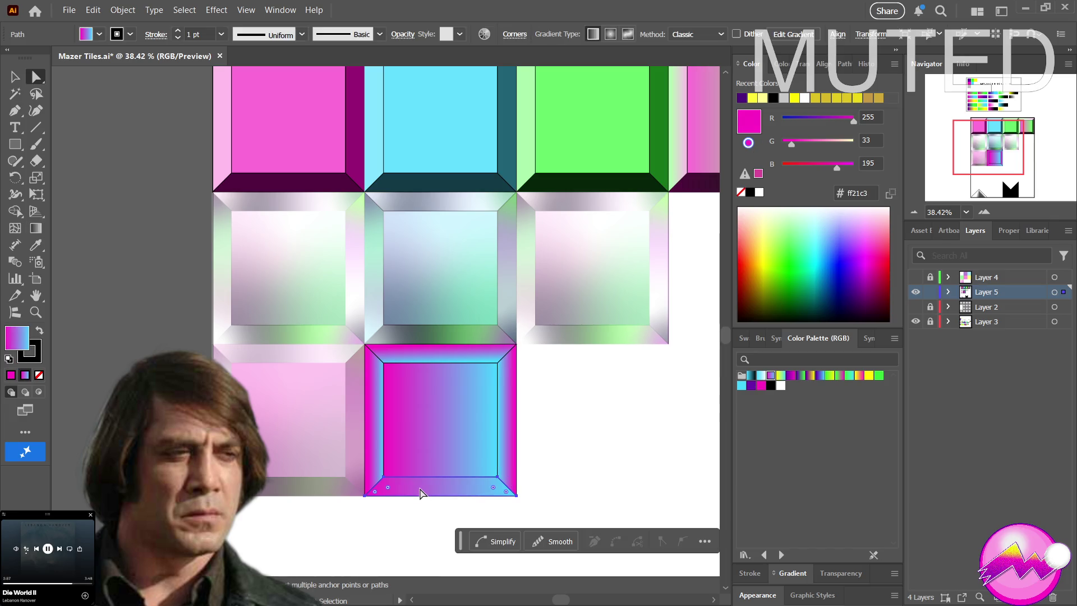
{"action": "key", "text": "g"}
{"action": "mouse_move", "coordinate": [419, 497]}
{"action": "left_mouse_down"}
{"action": "mouse_move", "coordinate": [417, 474]}
{"action": "mouse_move", "coordinate": [439, 473]}
{"action": "left_mouse_up"}
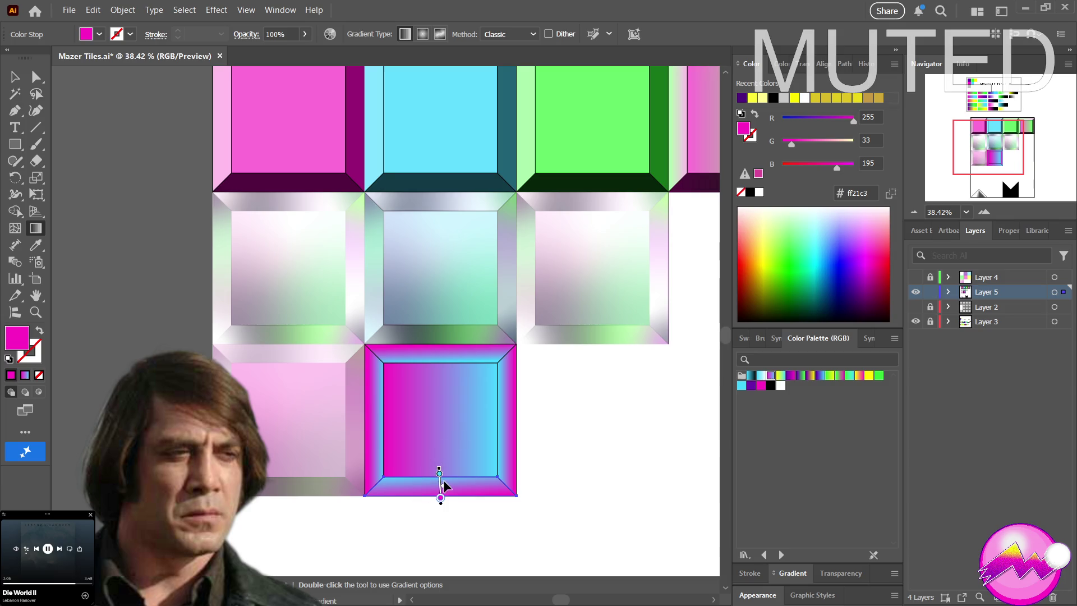
{"action": "mouse_move", "coordinate": [453, 496]}
{"action": "left_mouse_down"}
{"action": "mouse_move", "coordinate": [453, 477]}
{"action": "mouse_move", "coordinate": [441, 477]}
{"action": "left_mouse_up"}
{"action": "key", "text": "a"}
{"action": "left_click", "coordinate": [439, 407]}
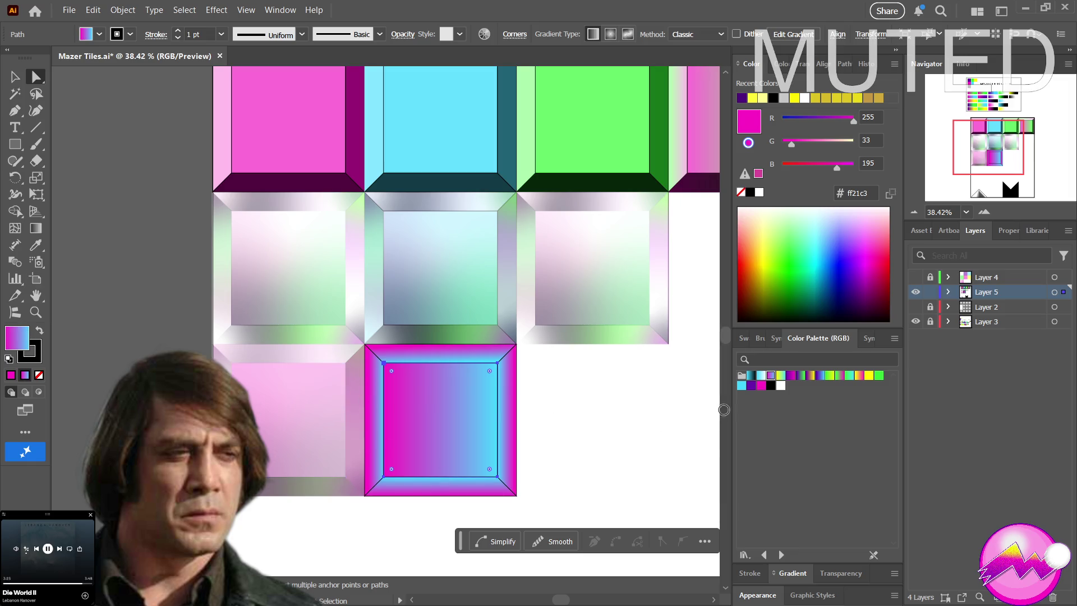
Try sampling the cyan tile's colour into the inner square, undoing each attempt
{"action": "left_click_drag", "start_coordinate": [529, 149], "coordinate": [451, 115]}
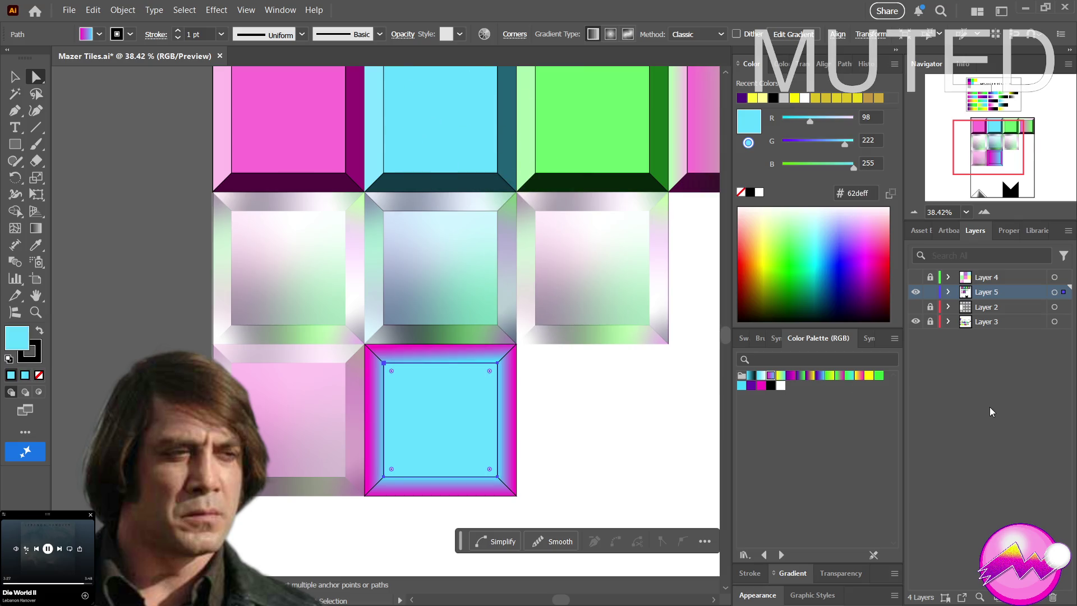
{"action": "key", "text": "ctrl+z"}
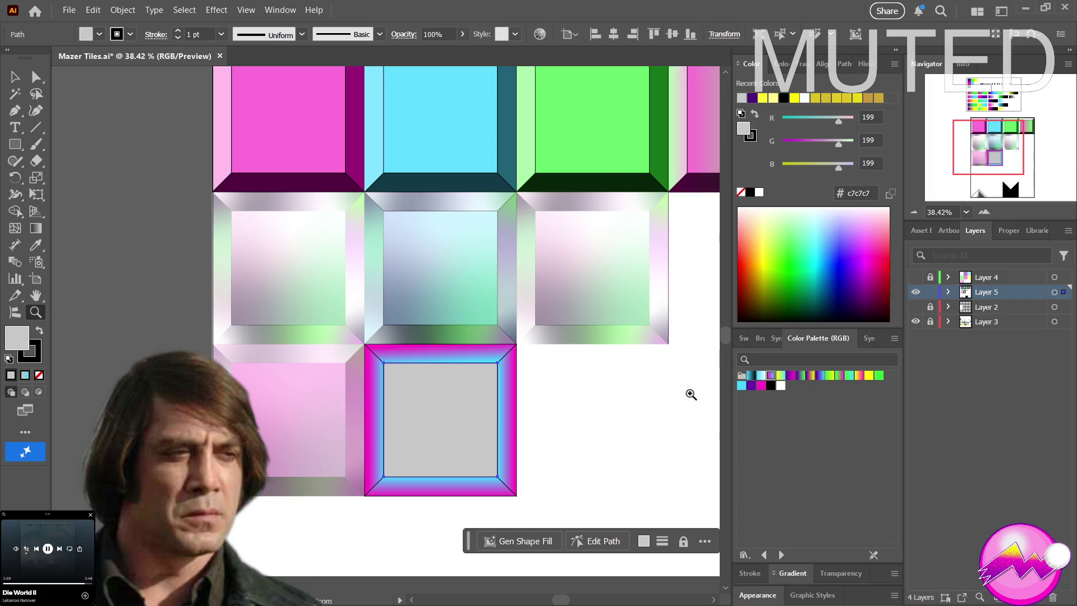
{"action": "key", "text": "ctrl+z"}
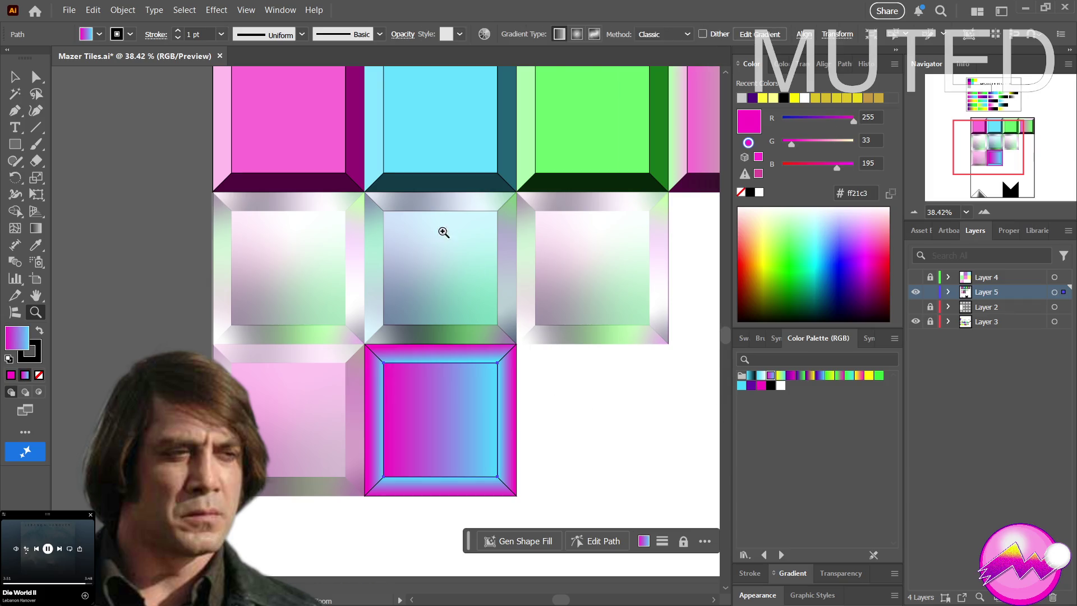
{"action": "left_click", "coordinate": [36, 245]}
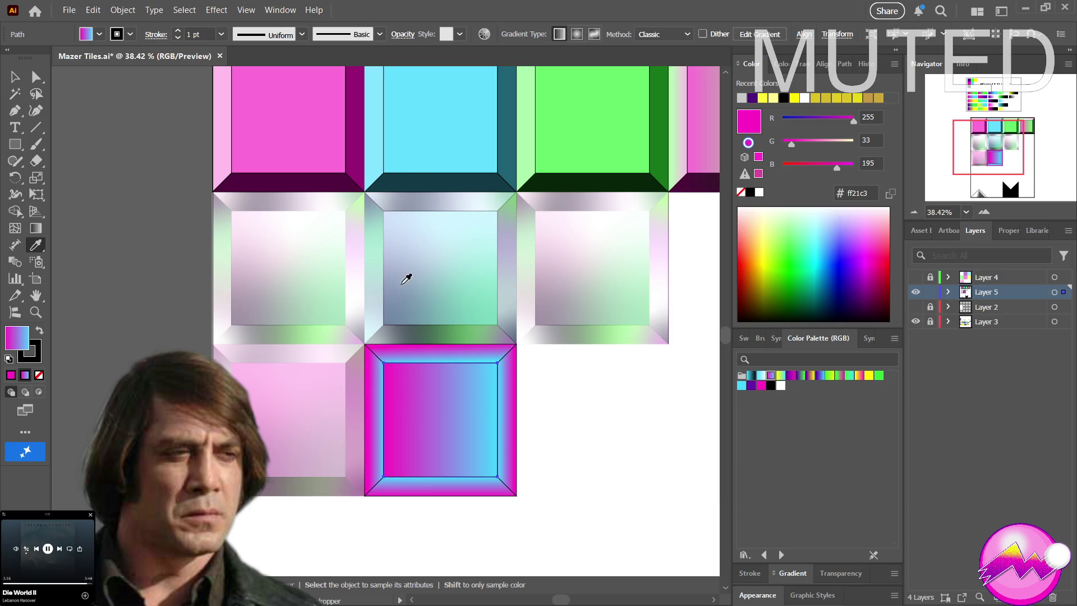
{"action": "key", "text": "v"}
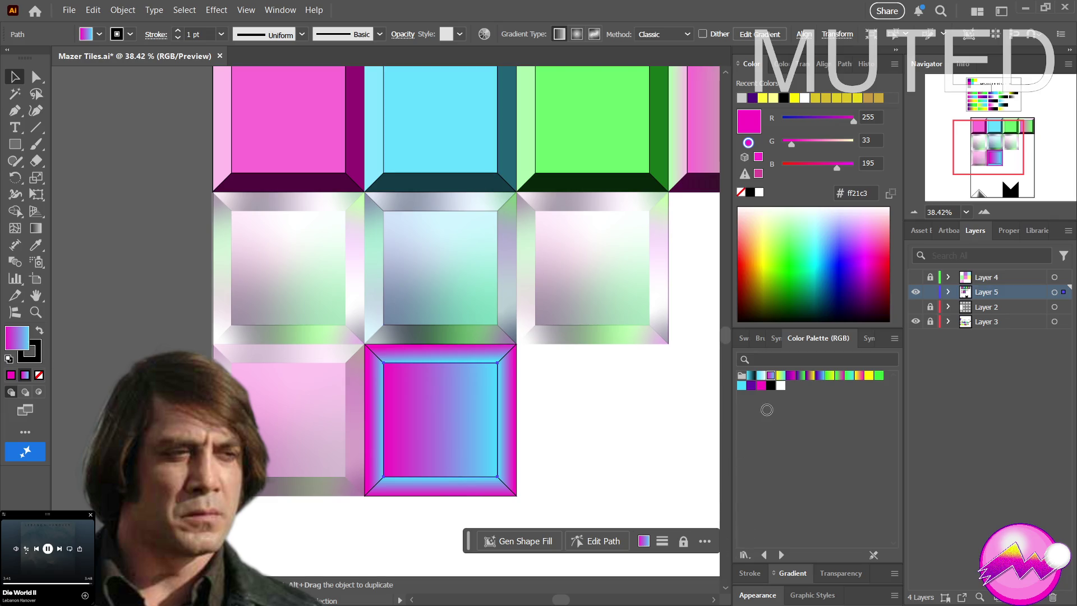
{"action": "key", "text": "i"}
{"action": "left_click_drag", "start_coordinate": [505, 168], "coordinate": [457, 120]}
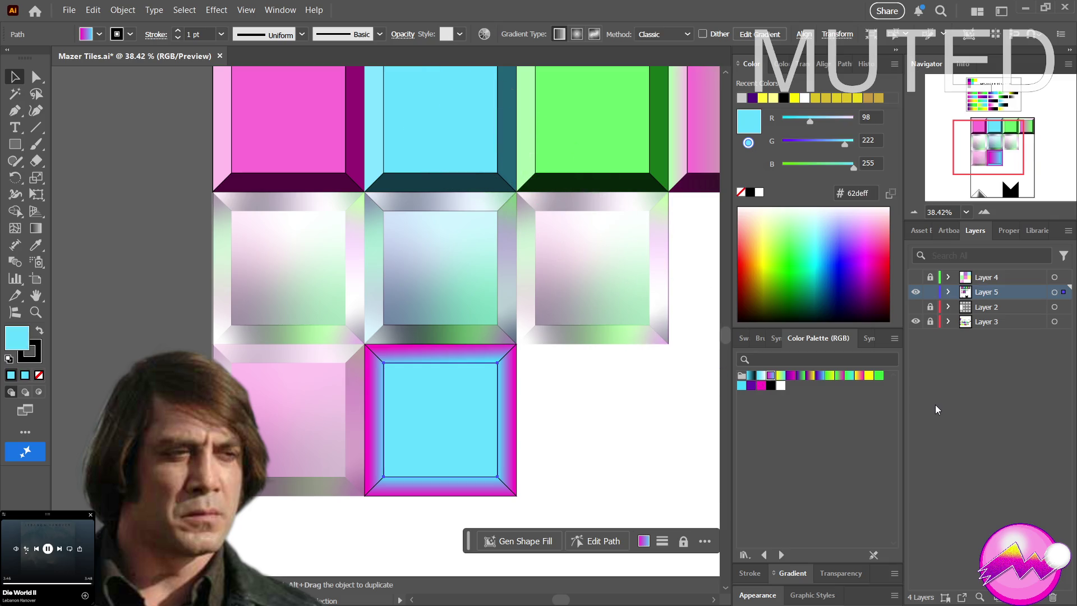
{"action": "key", "text": "ctrl+z"}
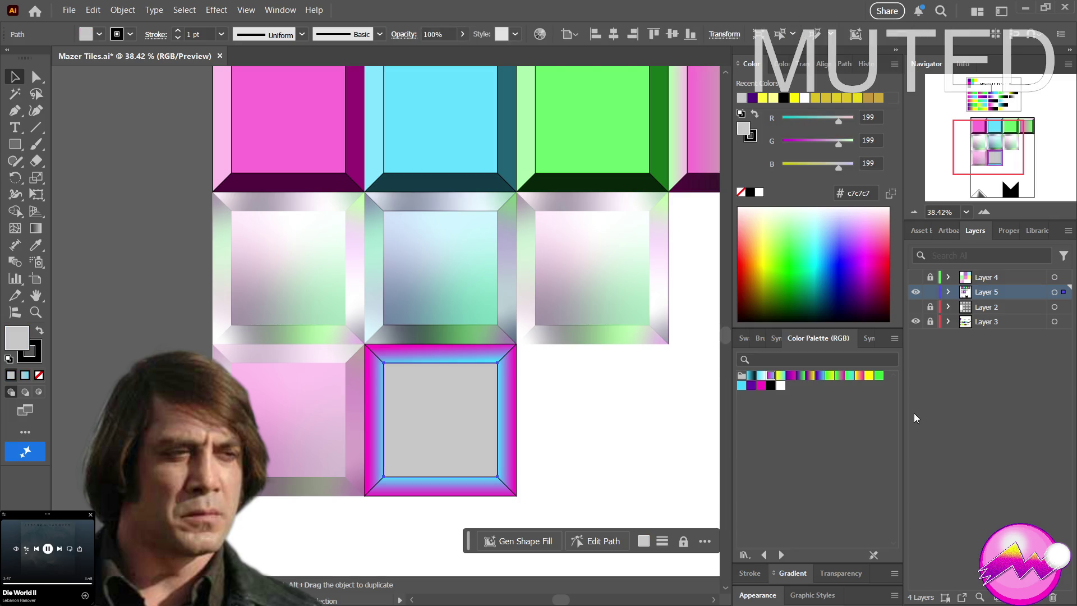
{"action": "key", "text": "ctrl+z"}
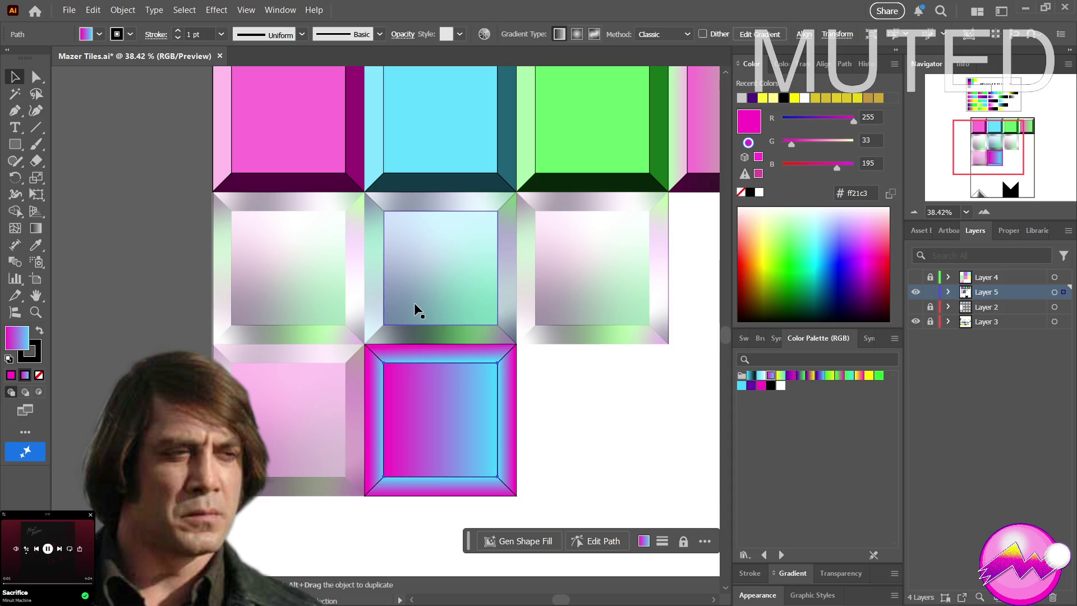
Eyedrop the top-middle tile's cyan #62deff into the inner square and zoom out
{"action": "left_click", "coordinate": [43, 252]}
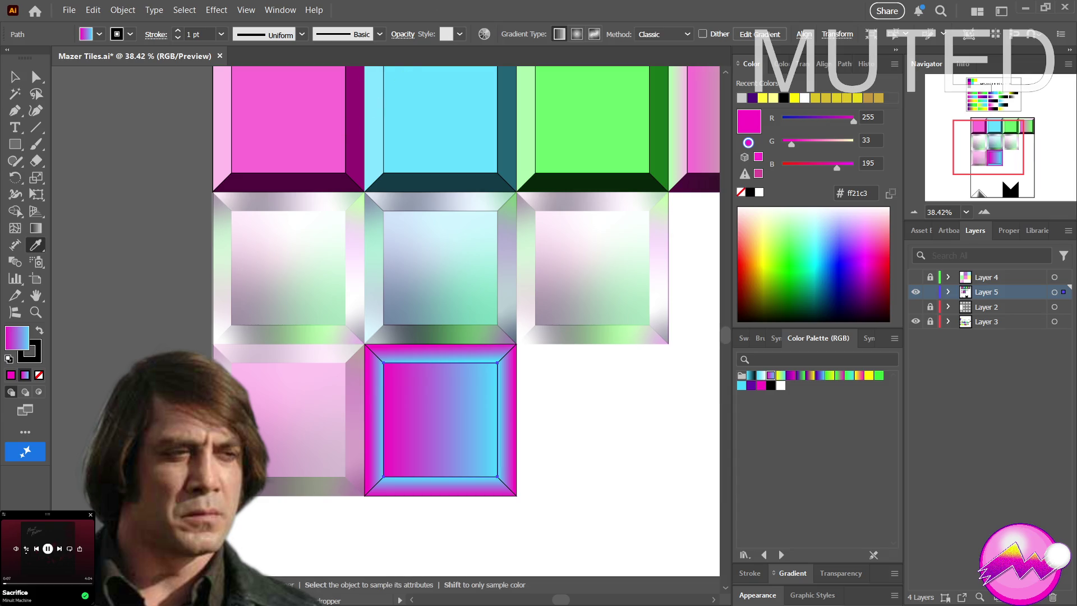
{"action": "key", "text": "v"}
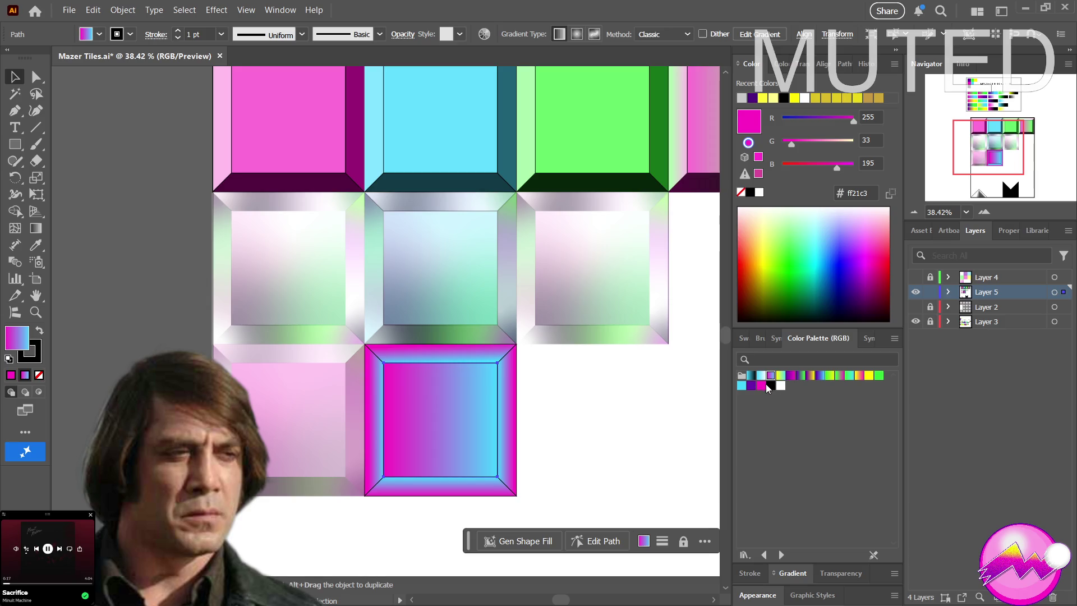
{"action": "key", "text": "i"}
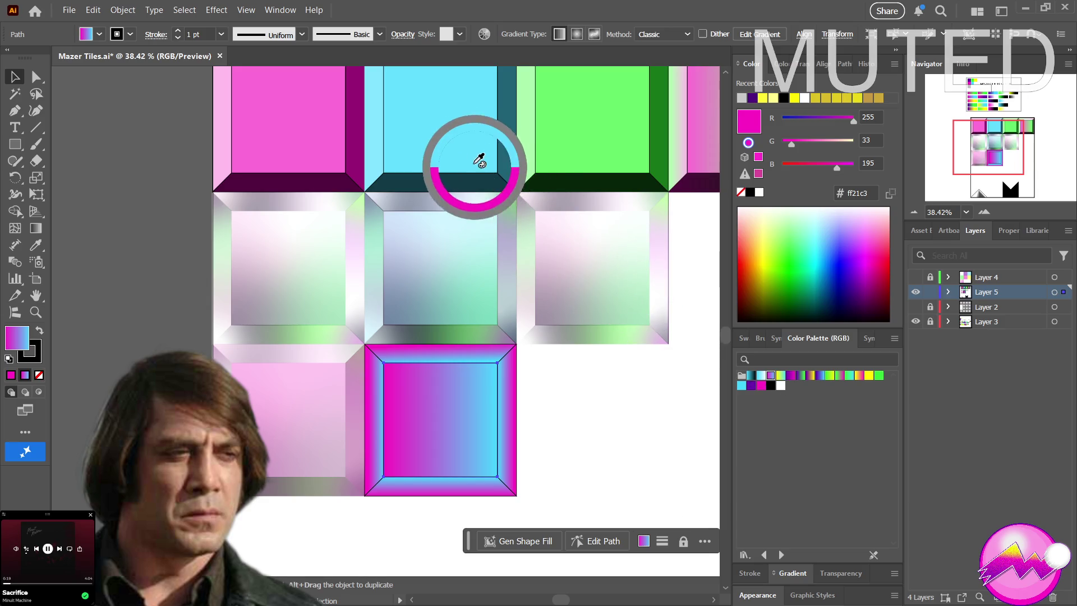
{"action": "left_click", "coordinate": [469, 119]}
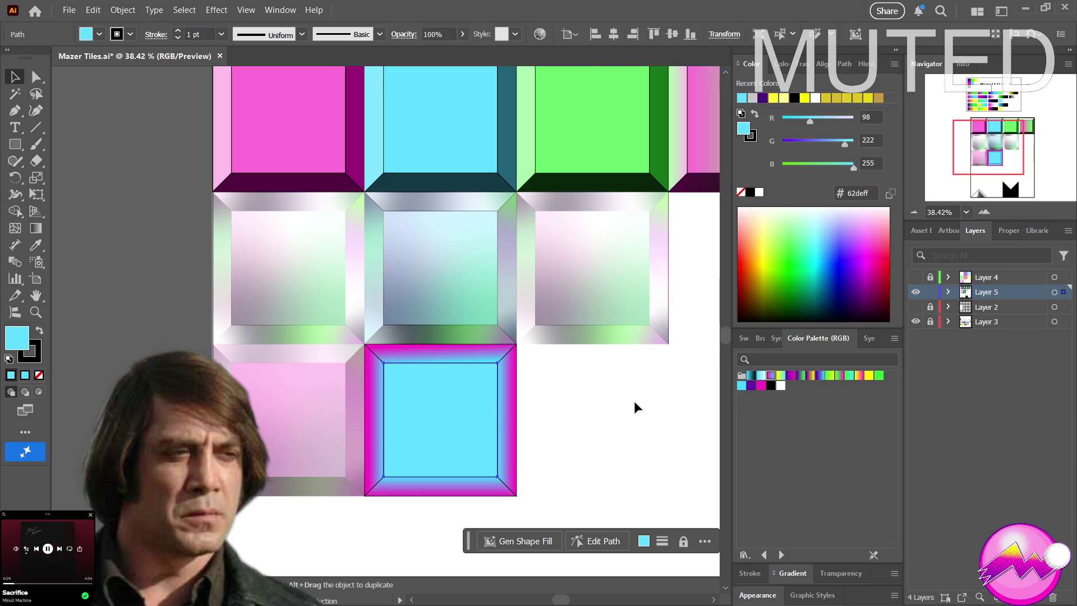
{"action": "key", "text": "z"}
{"action": "left_click", "coordinate": [573, 408], "text": "alt"}
{"action": "mouse_move", "coordinate": [392, 440]}
{"action": "left_mouse_down"}
{"action": "mouse_move", "coordinate": [563, 430]}
{"action": "mouse_move", "coordinate": [534, 440]}
{"action": "mouse_move", "coordinate": [622, 442]}
{"action": "left_mouse_up"}
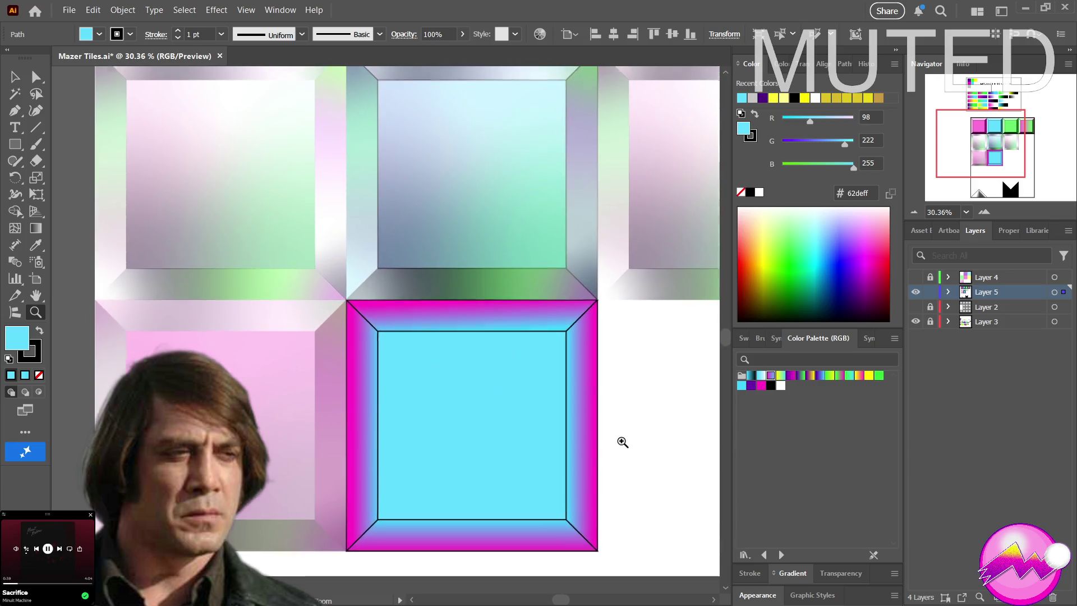
{"action": "left_click_drag", "start_coordinate": [623, 443], "coordinate": [617, 441]}
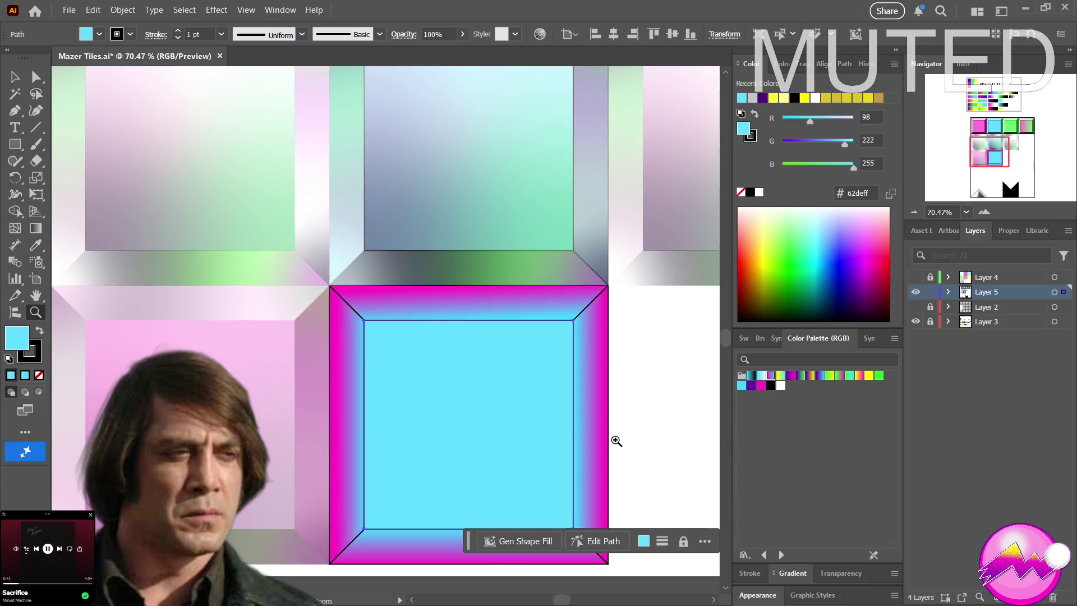
{"action": "left_click_drag", "start_coordinate": [632, 425], "coordinate": [608, 425]}
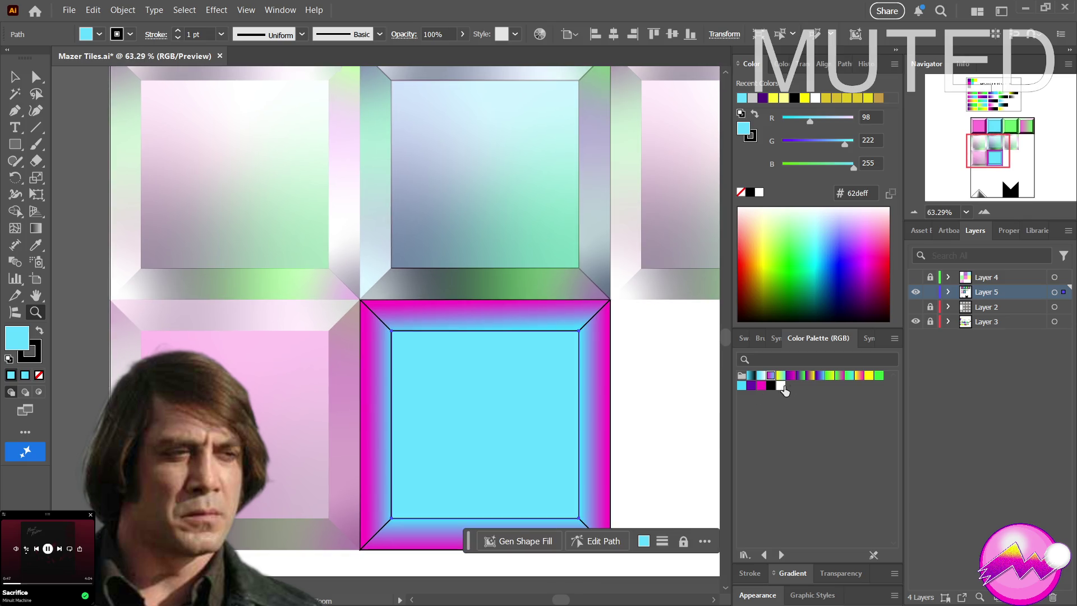
{"action": "left_click", "coordinate": [790, 376]}
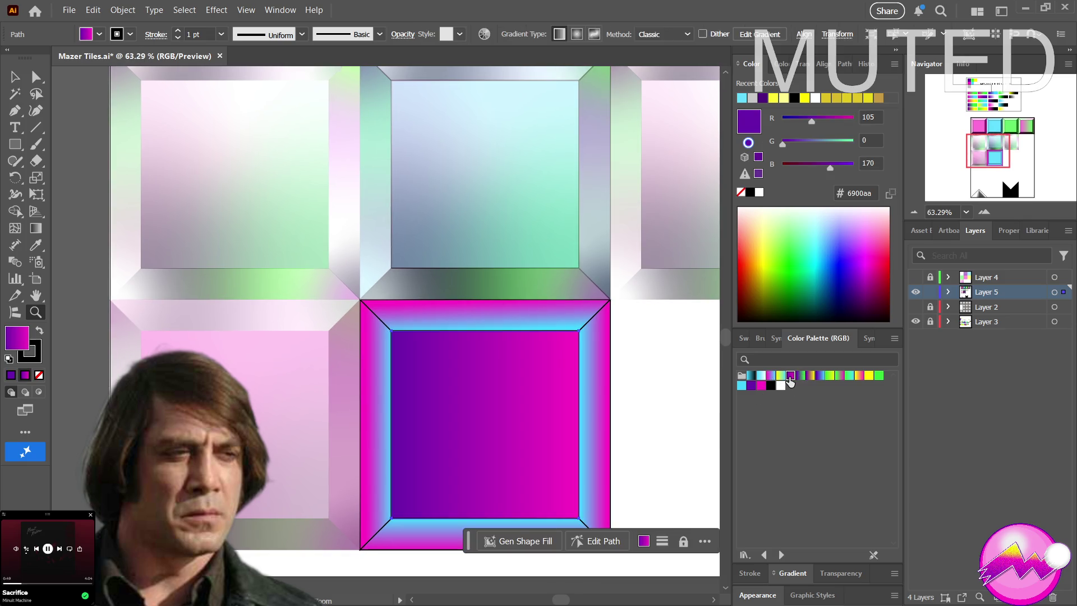
{"action": "key", "text": "ctrl+z"}
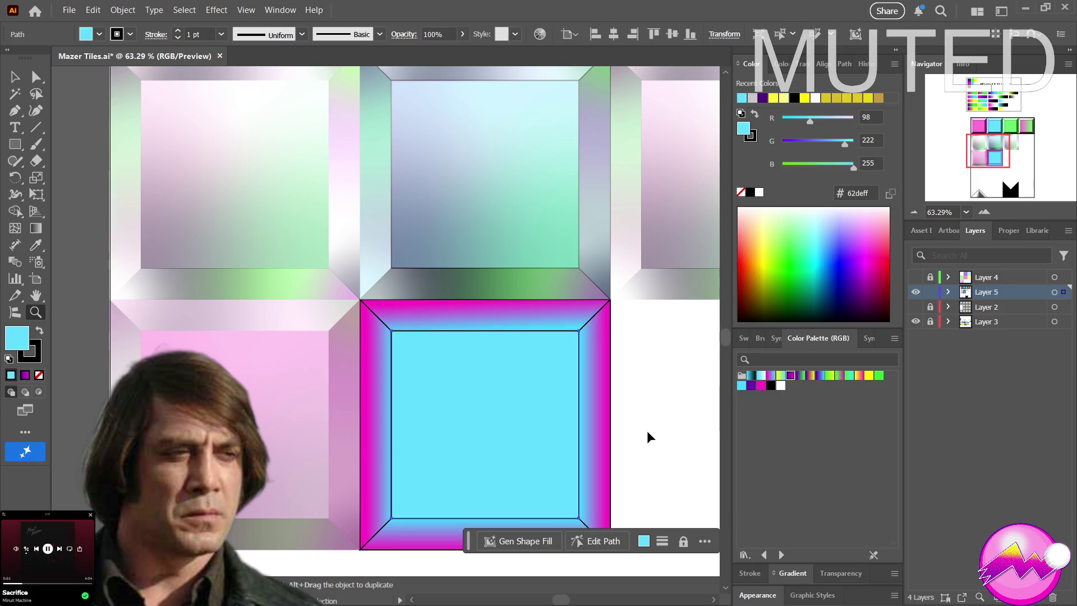
{"action": "key", "text": "ctrl+shift+a"}
{"action": "key", "text": "v"}
{"action": "left_click", "coordinate": [604, 435]}
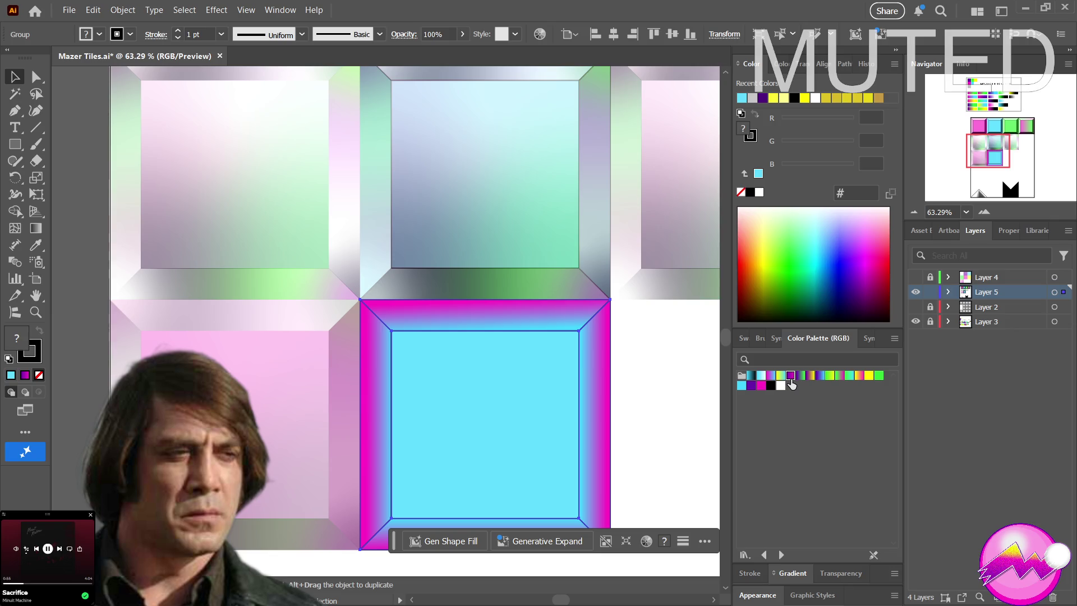
{"action": "left_click", "coordinate": [791, 381]}
{"action": "key", "text": "ctrl+z"}
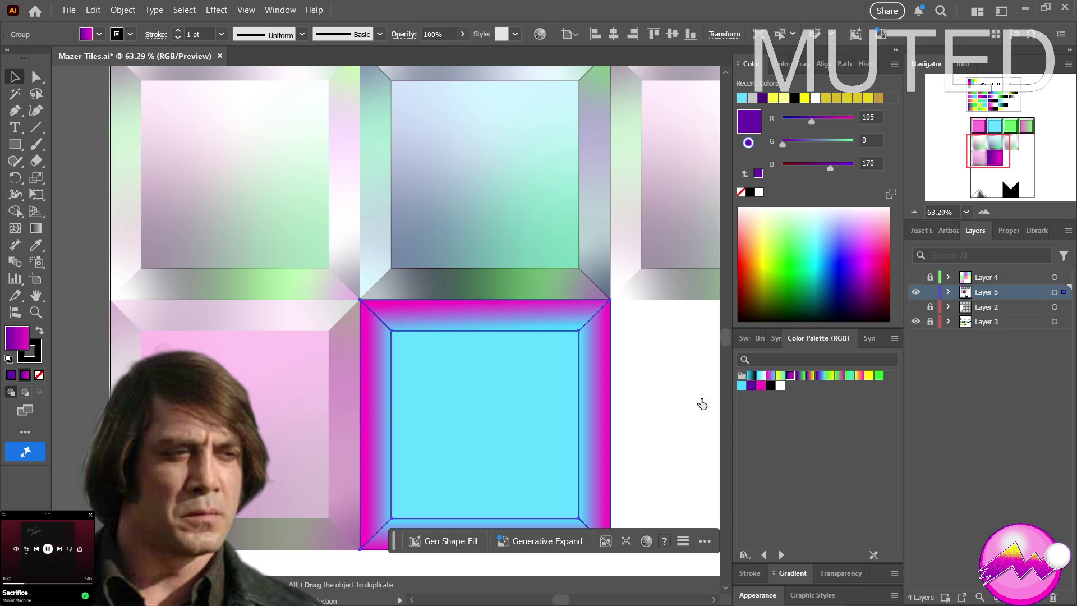
{"action": "key", "text": "a"}
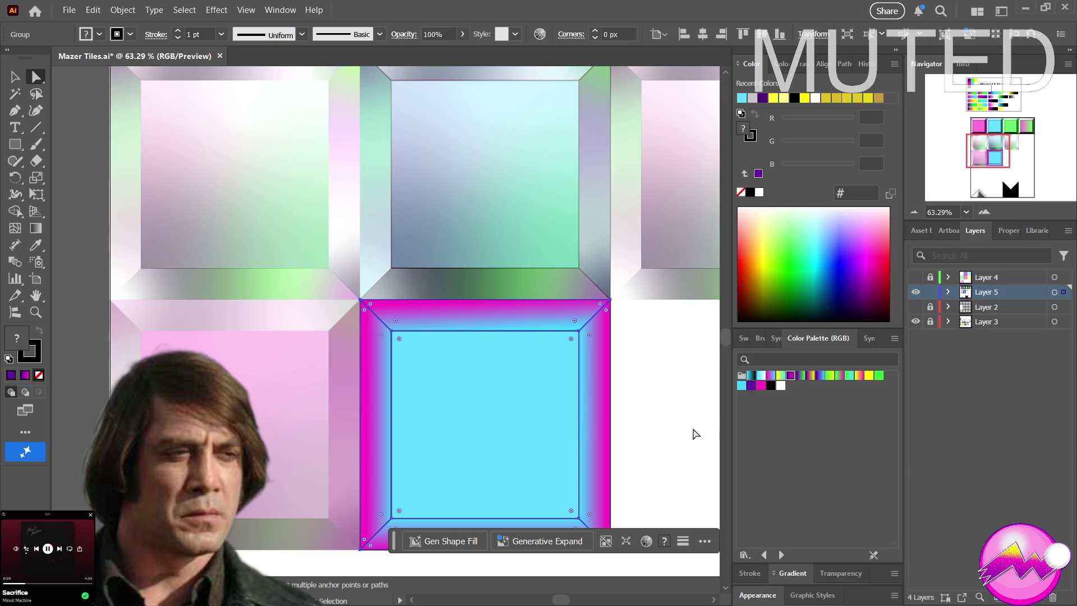
{"action": "left_click", "coordinate": [595, 435]}
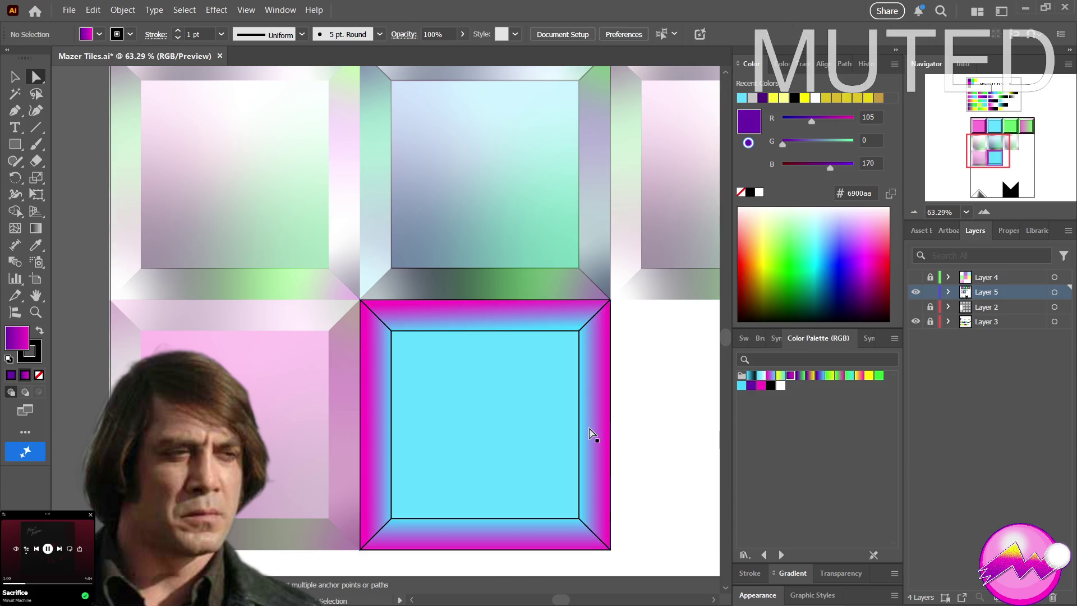
Colour the right bevel with the palette's purple 6900aa
{"action": "left_click", "coordinate": [790, 376]}
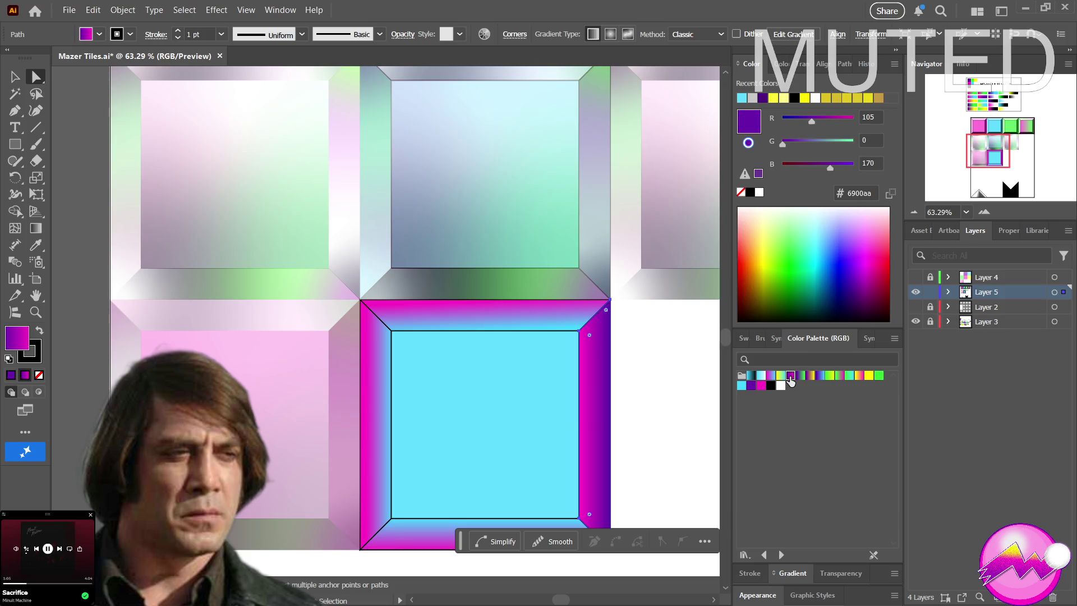
{"action": "key", "text": "z"}
{"action": "mouse_move", "coordinate": [685, 413]}
{"action": "left_mouse_down"}
{"action": "mouse_move", "coordinate": [539, 424]}
{"action": "mouse_move", "coordinate": [638, 436]}
{"action": "left_mouse_up"}
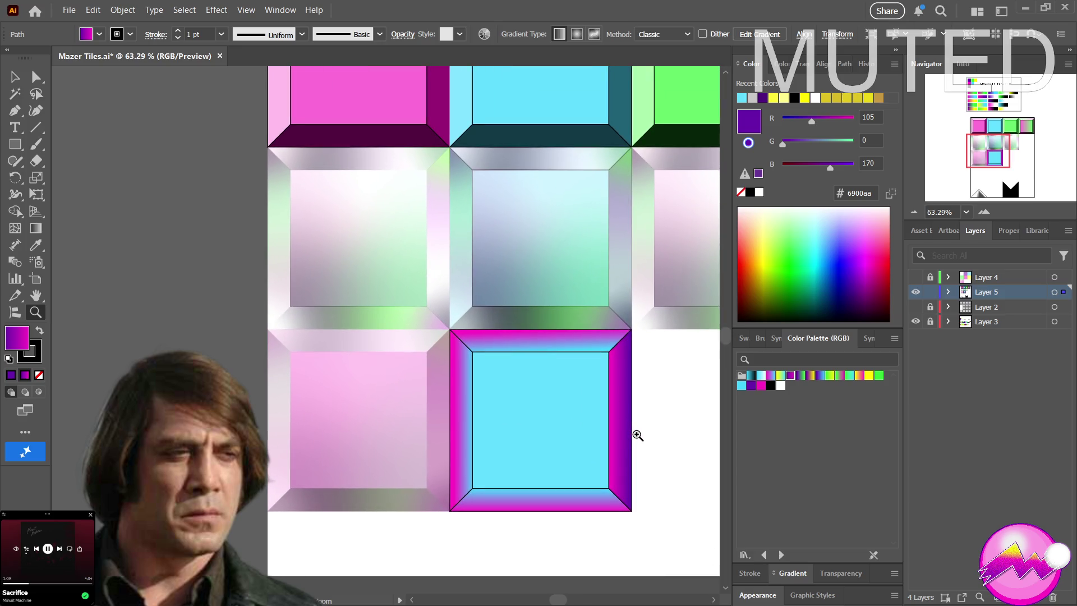
{"action": "key", "text": "a"}
{"action": "left_click", "coordinate": [627, 433]}
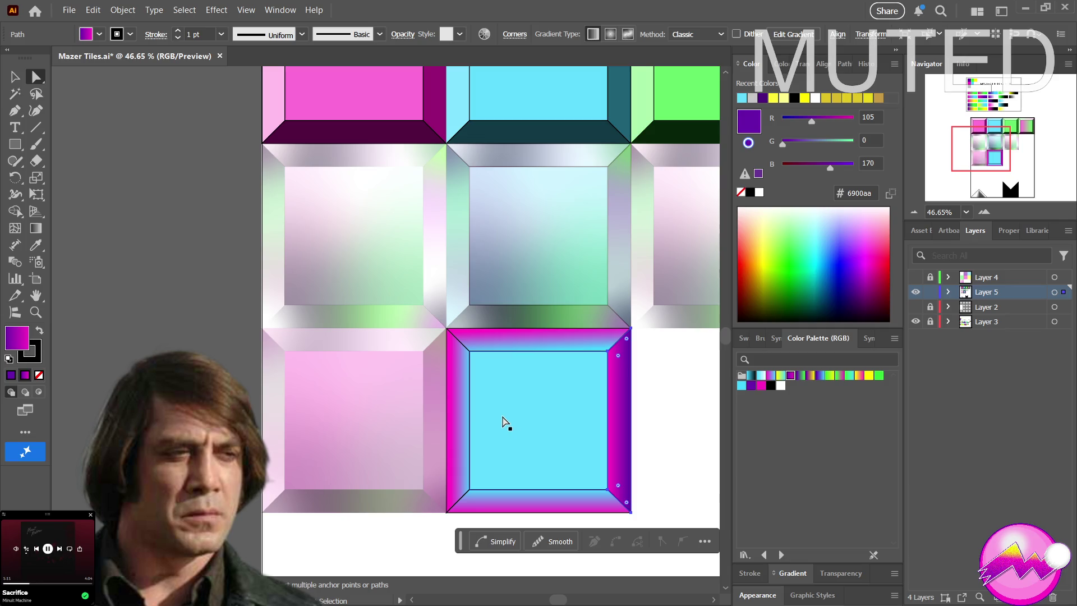
Colour the left and top bevels light cyan 44d7ff and the bottom bevel purple
{"action": "left_click", "coordinate": [457, 421]}
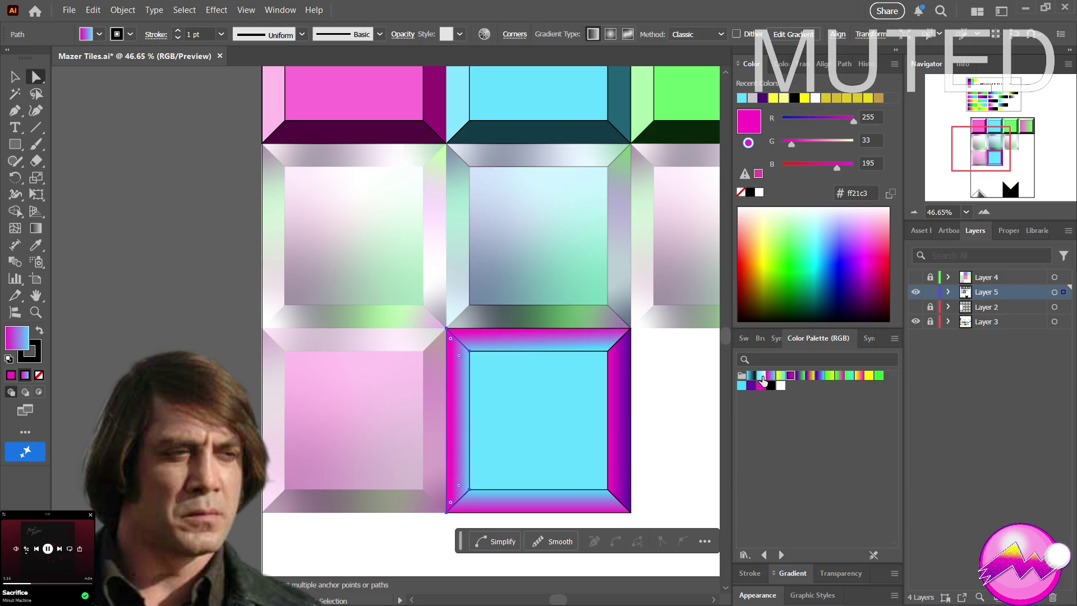
{"action": "left_click", "coordinate": [761, 376]}
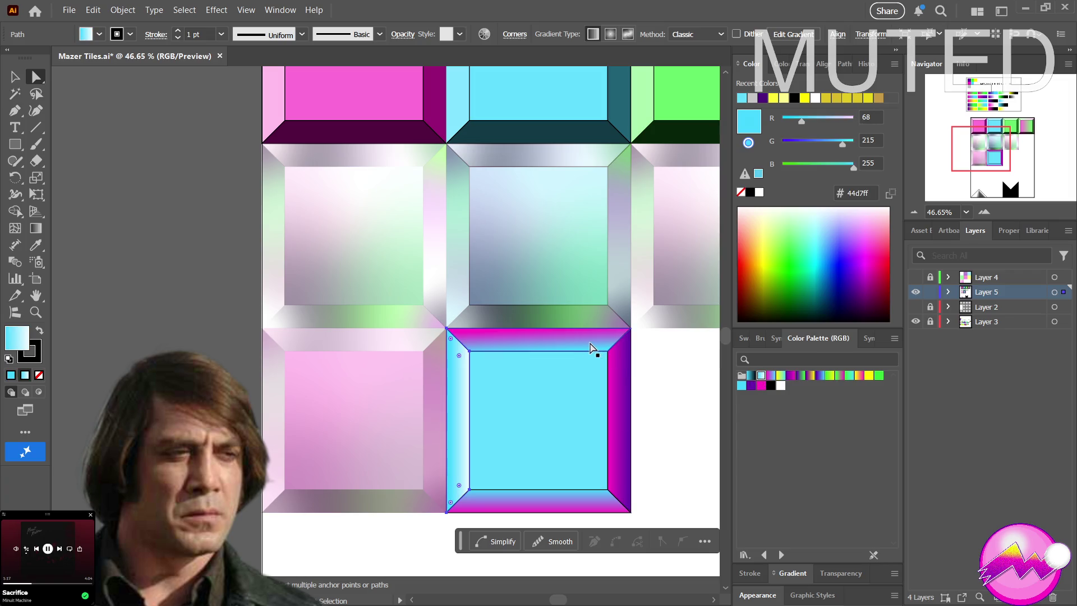
{"action": "left_click", "coordinate": [589, 348]}
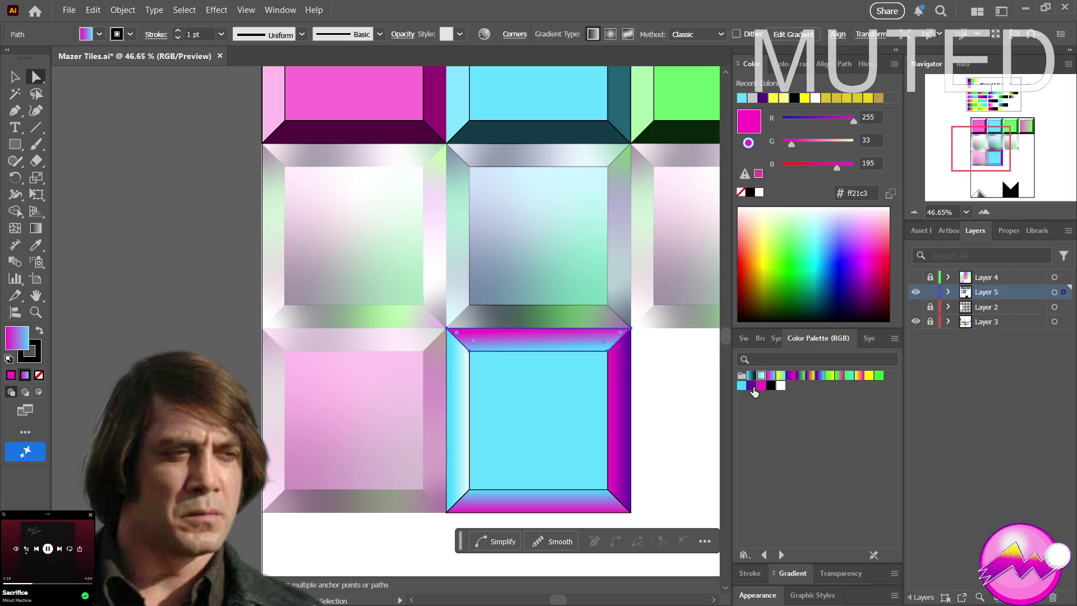
{"action": "left_click", "coordinate": [762, 376]}
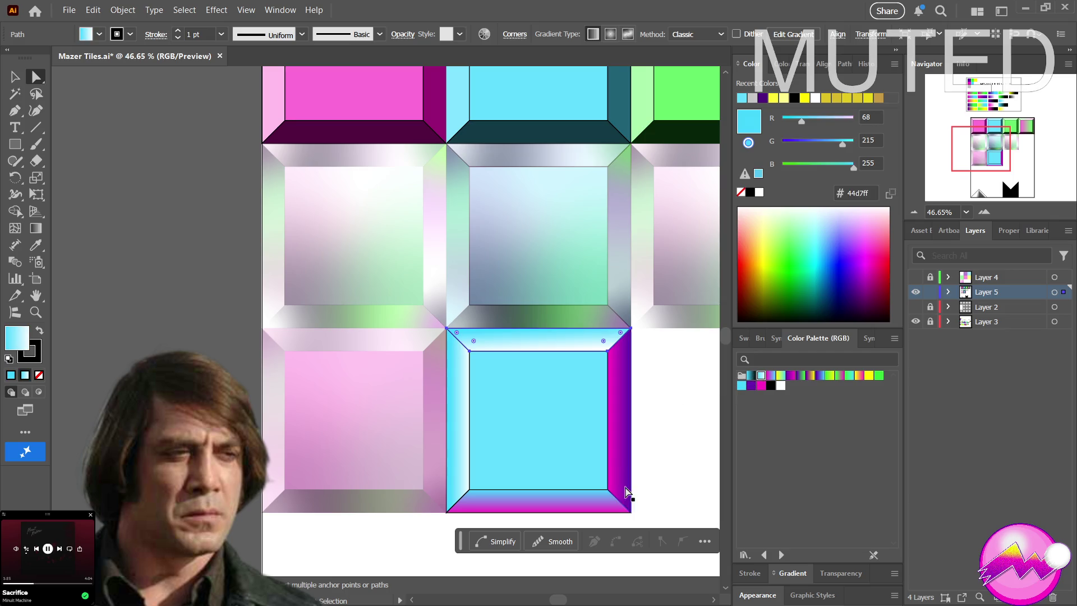
{"action": "left_click", "coordinate": [589, 507]}
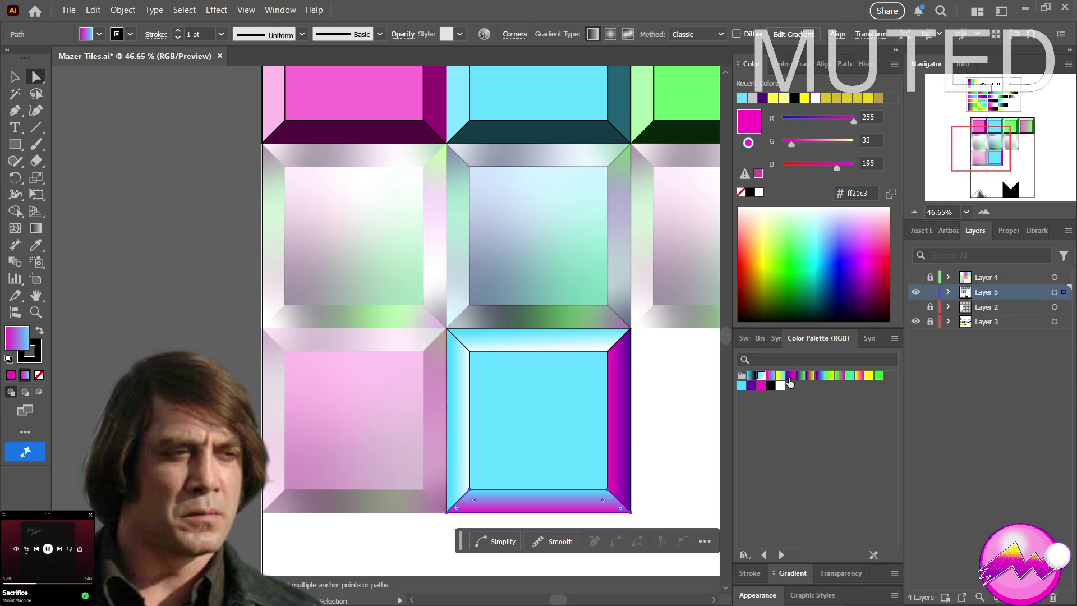
{"action": "left_click", "coordinate": [787, 380]}
{"action": "key", "text": "z"}
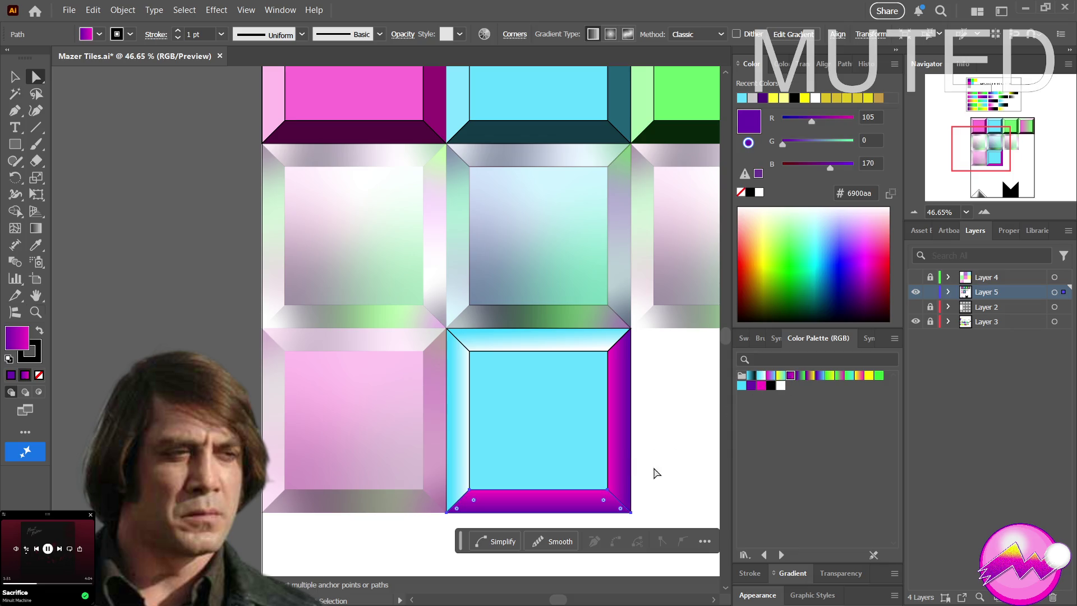
{"action": "left_click_drag", "start_coordinate": [655, 472], "coordinate": [532, 498]}
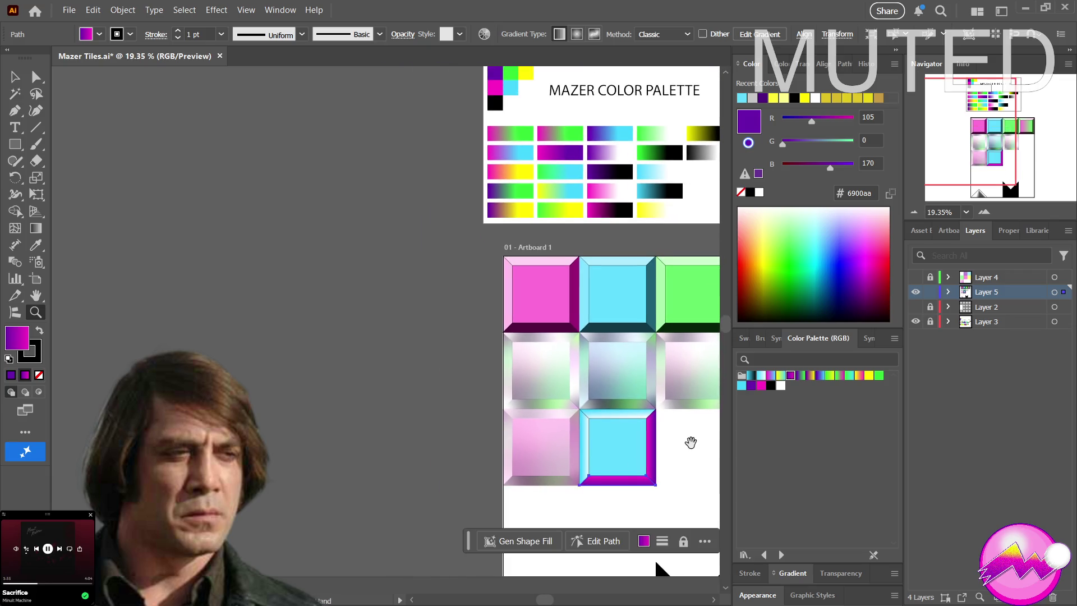
Zoom in on the bevelled tiles and select the cyan tile's left bevel with Direct Selection
{"action": "left_click_drag", "start_coordinate": [533, 385], "coordinate": [523, 379]}
{"action": "scroll", "coordinate": [591, 387], "scroll_direction": "up", "scroll_amount": 2}
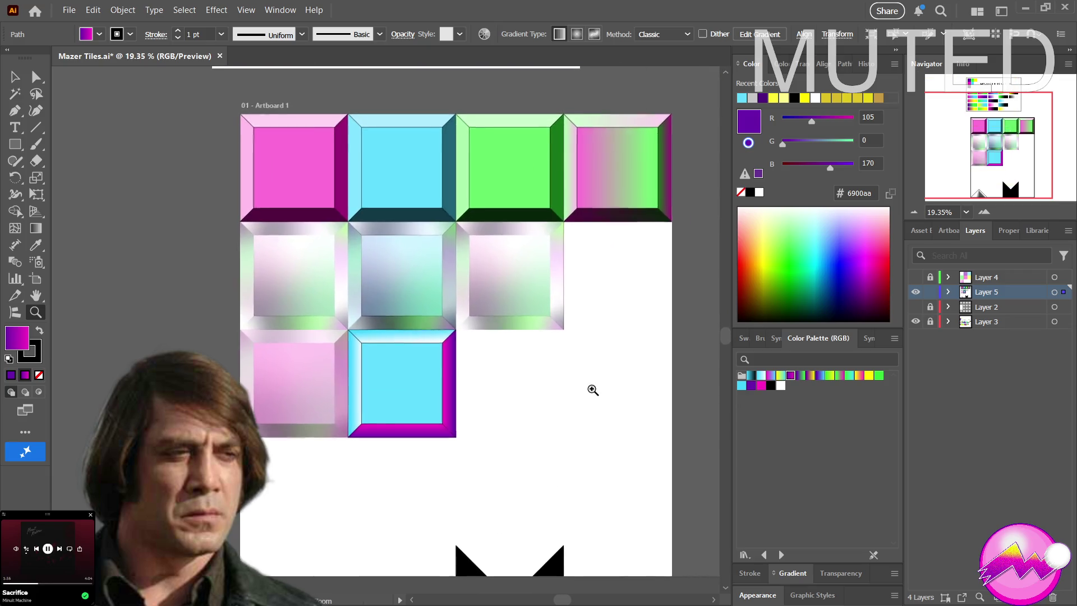
{"action": "scroll", "coordinate": [519, 392], "scroll_direction": "up", "scroll_amount": 2}
{"action": "mouse_move", "coordinate": [461, 384]}
{"action": "left_mouse_down"}
{"action": "mouse_move", "coordinate": [434, 396]}
{"action": "mouse_move", "coordinate": [462, 399]}
{"action": "left_mouse_up"}
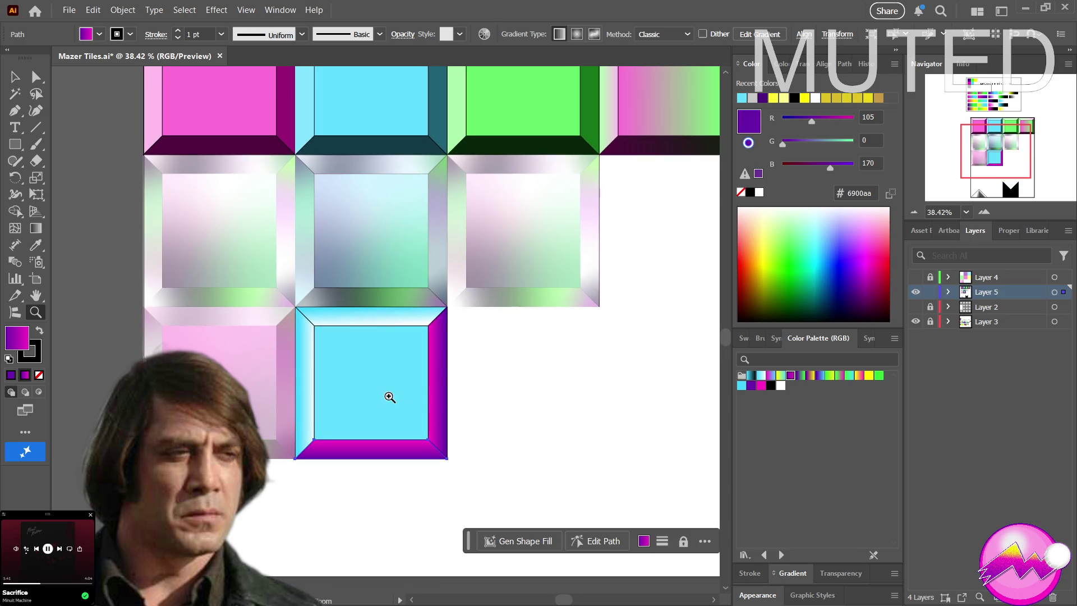
{"action": "key", "text": "v"}
{"action": "key", "text": "a"}
{"action": "left_click", "coordinate": [312, 399]}
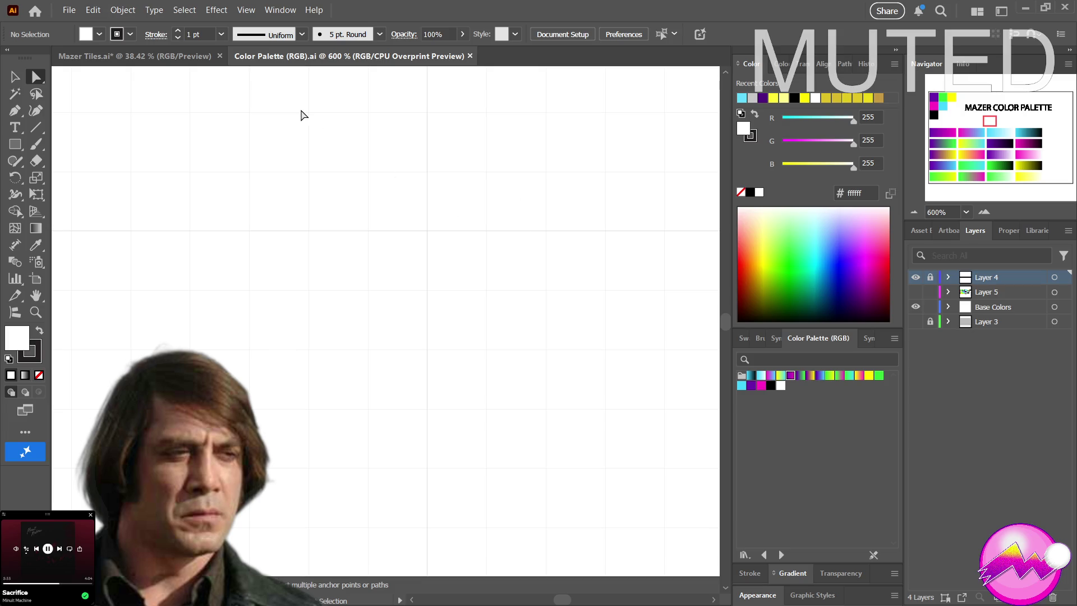
Zoom out to the Mazer Color Palette artboard and turn off Overprint Preview
{"action": "key", "text": "z"}
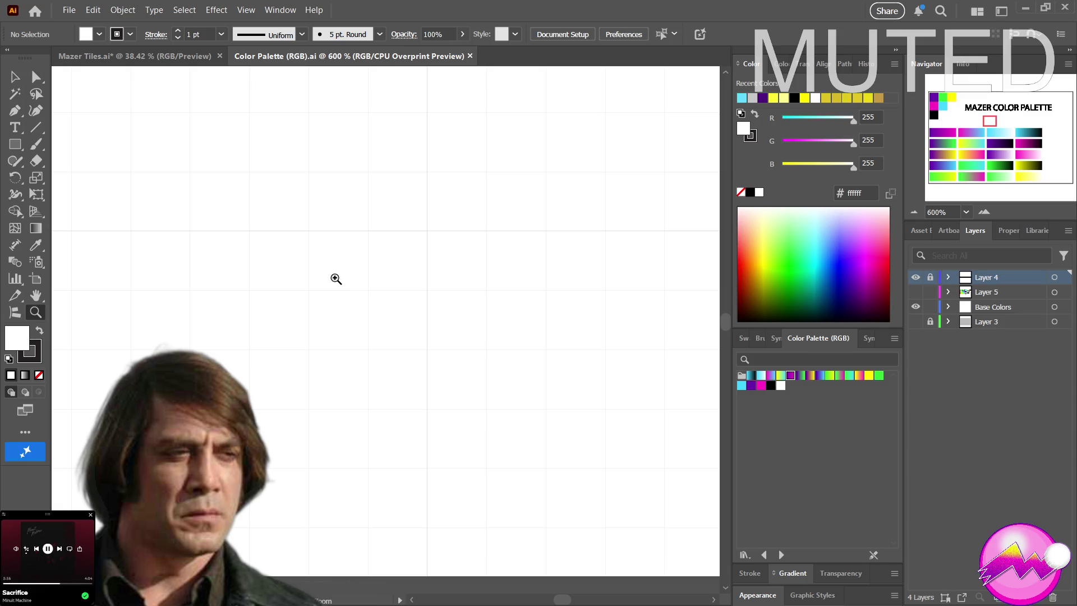
{"action": "left_click", "coordinate": [336, 279], "text": "alt"}
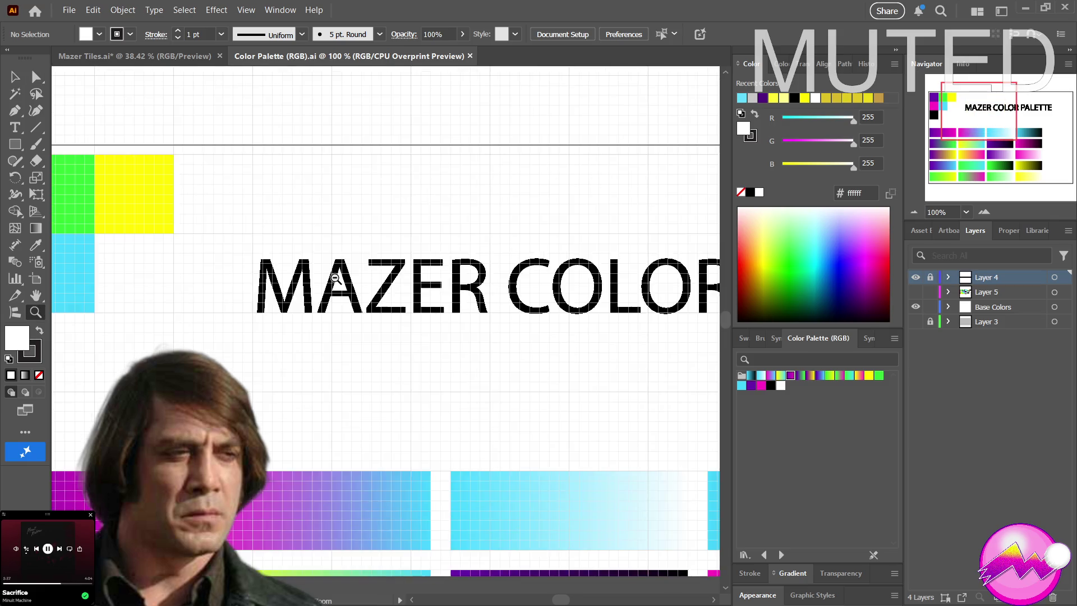
{"action": "mouse_move", "coordinate": [461, 377]}
{"action": "left_mouse_down"}
{"action": "mouse_move", "coordinate": [375, 188]}
{"action": "mouse_move", "coordinate": [363, 216]}
{"action": "left_mouse_up"}
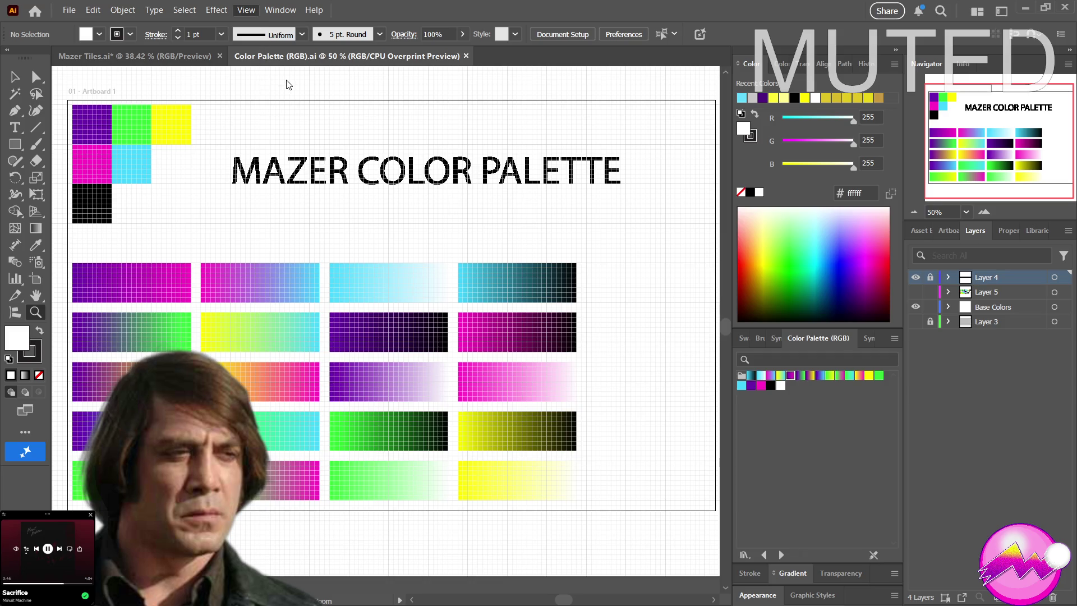
{"action": "key", "text": "ctrl+alt+shift+y"}
Frame all five rows of gradient bars with the document grid hidden
{"action": "mouse_move", "coordinate": [213, 254]}
{"action": "left_mouse_down"}
{"action": "mouse_move", "coordinate": [313, 229]}
{"action": "mouse_move", "coordinate": [259, 207]}
{"action": "mouse_move", "coordinate": [354, 234]}
{"action": "left_mouse_up"}
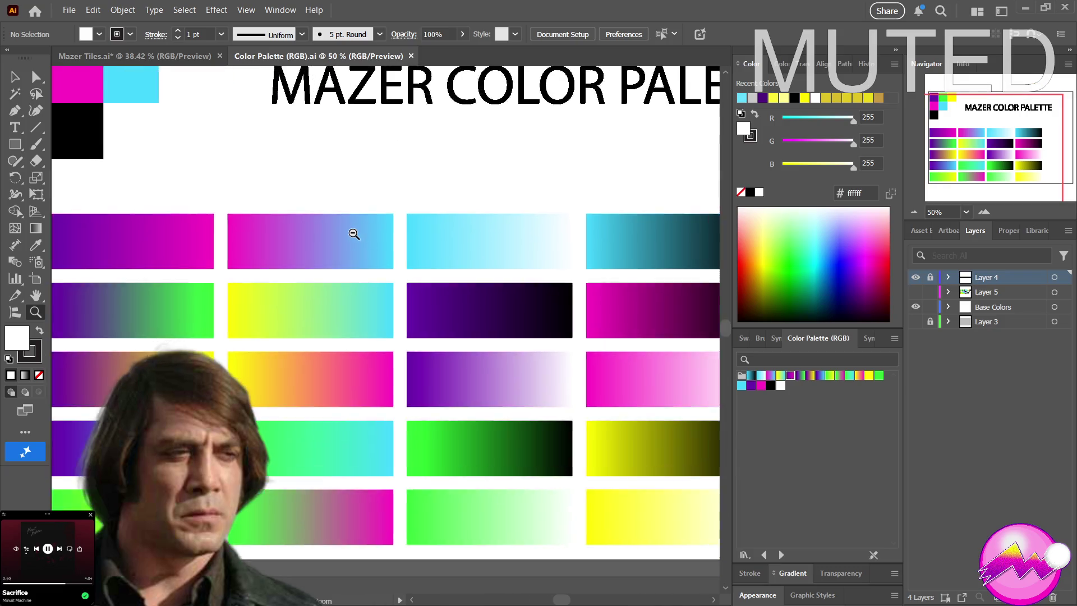
{"action": "left_click", "coordinate": [354, 234], "text": "alt"}
{"action": "key", "text": "ctrl+apostrophe"}
{"action": "scroll", "coordinate": [325, 272], "scroll_direction": "up", "scroll_amount": 1}
{"action": "mouse_move", "coordinate": [325, 272]}
{"action": "left_mouse_down"}
{"action": "mouse_move", "coordinate": [338, 280]}
{"action": "mouse_move", "coordinate": [355, 257]}
{"action": "mouse_move", "coordinate": [288, 236]}
{"action": "mouse_move", "coordinate": [375, 247]}
{"action": "left_mouse_up"}
{"action": "key", "text": "ctrl+apostrophe"}
{"action": "key", "text": "ctrl+apostrophe"}
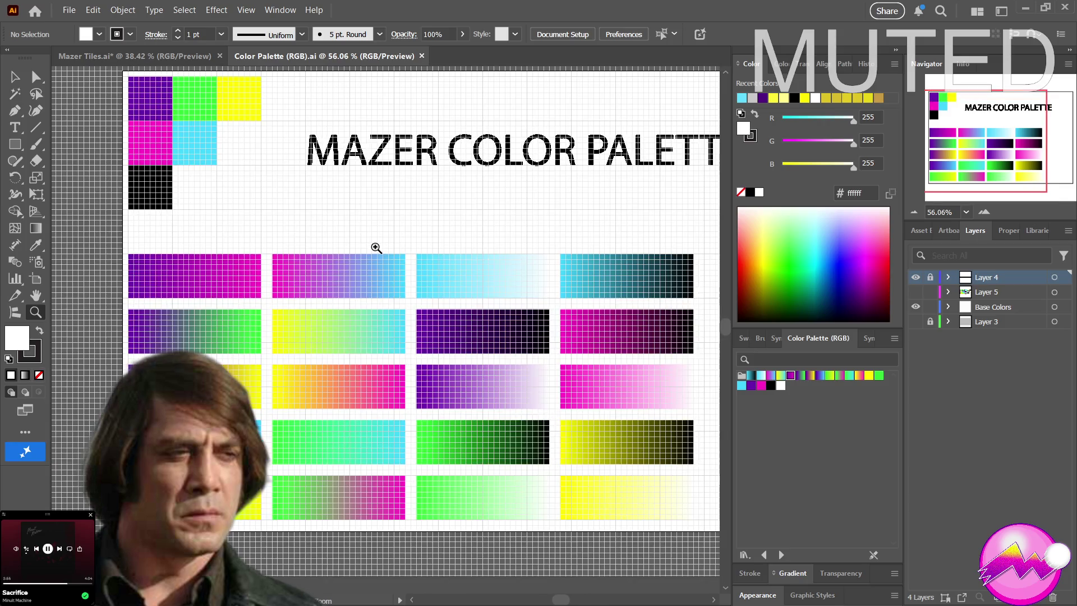
{"action": "left_click", "coordinate": [370, 281], "text": "ctrl"}
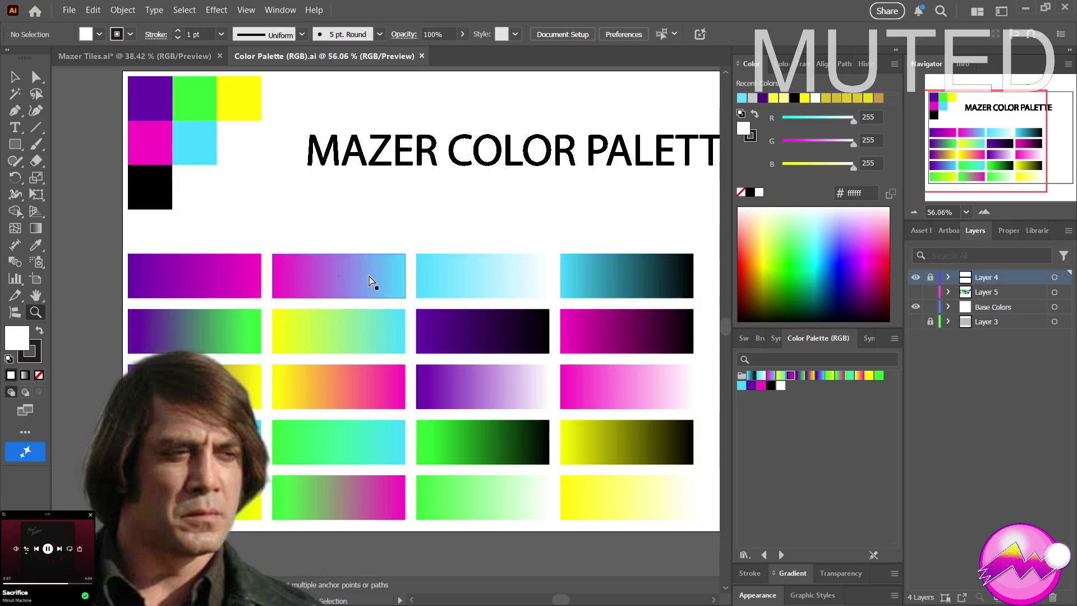
{"action": "left_click_drag", "start_coordinate": [368, 279], "coordinate": [357, 251]}
{"action": "key", "text": "ctrl+apostrophe"}
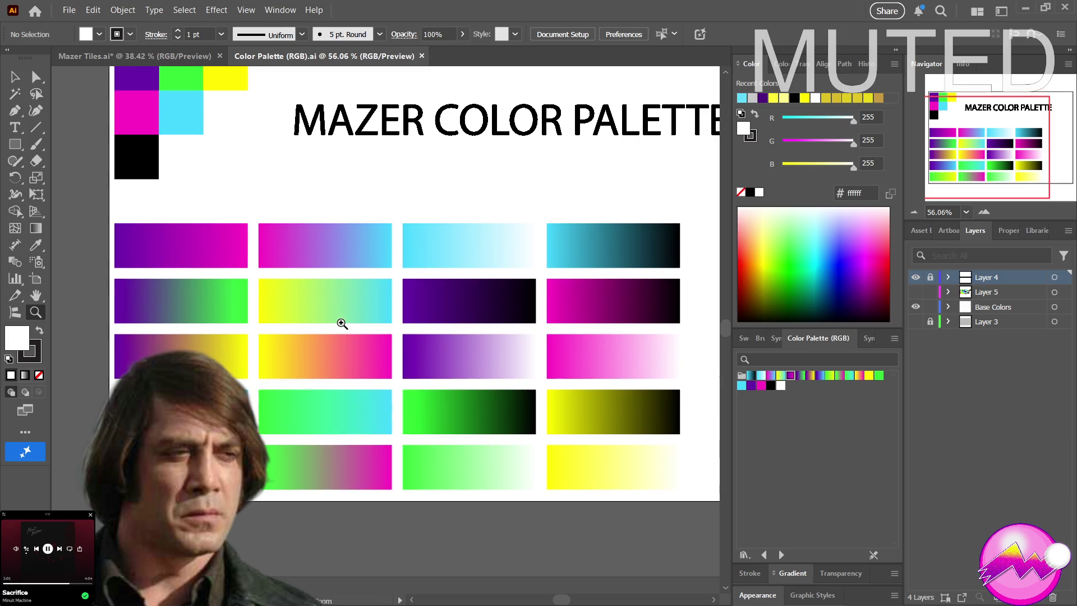
{"action": "key", "text": "a"}
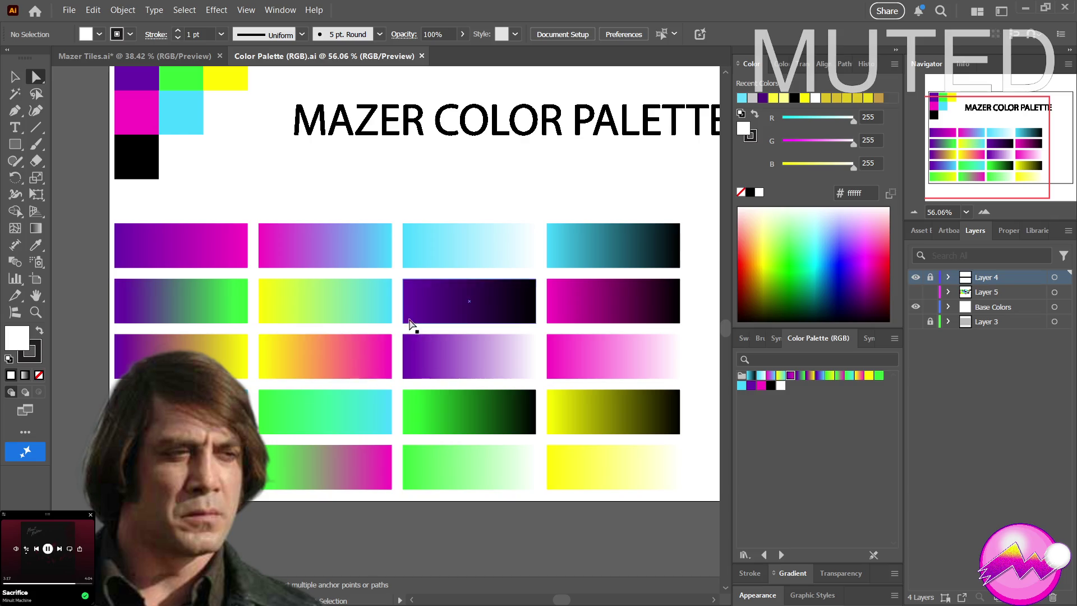
Select the yellow-to-cyan gradient bar and show the full Swatches panel with its Swatch Tiles group
{"action": "left_click", "coordinate": [359, 303]}
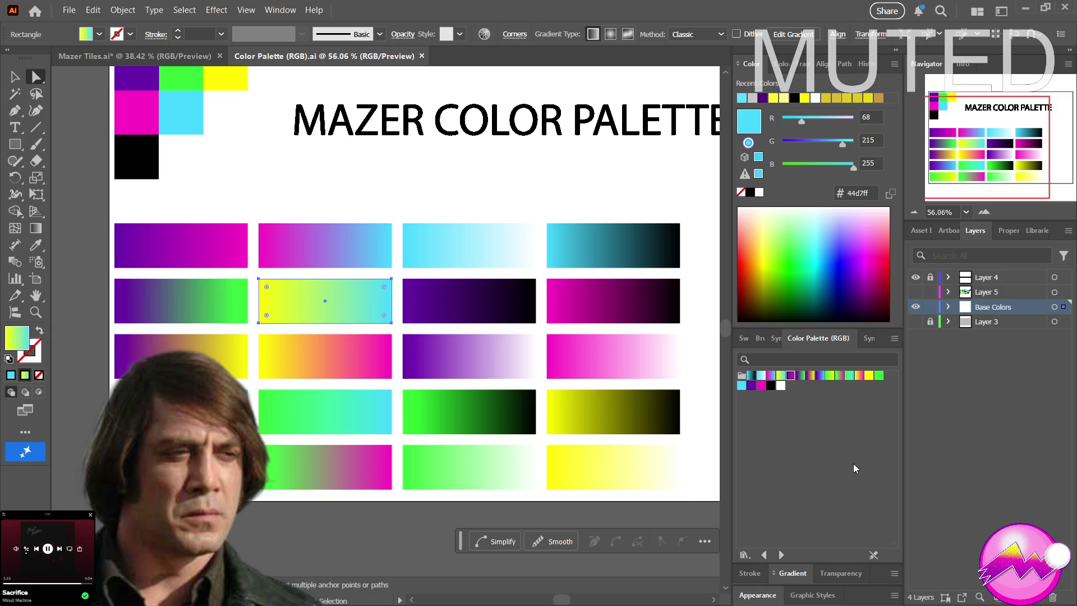
{"action": "left_click", "coordinate": [747, 342]}
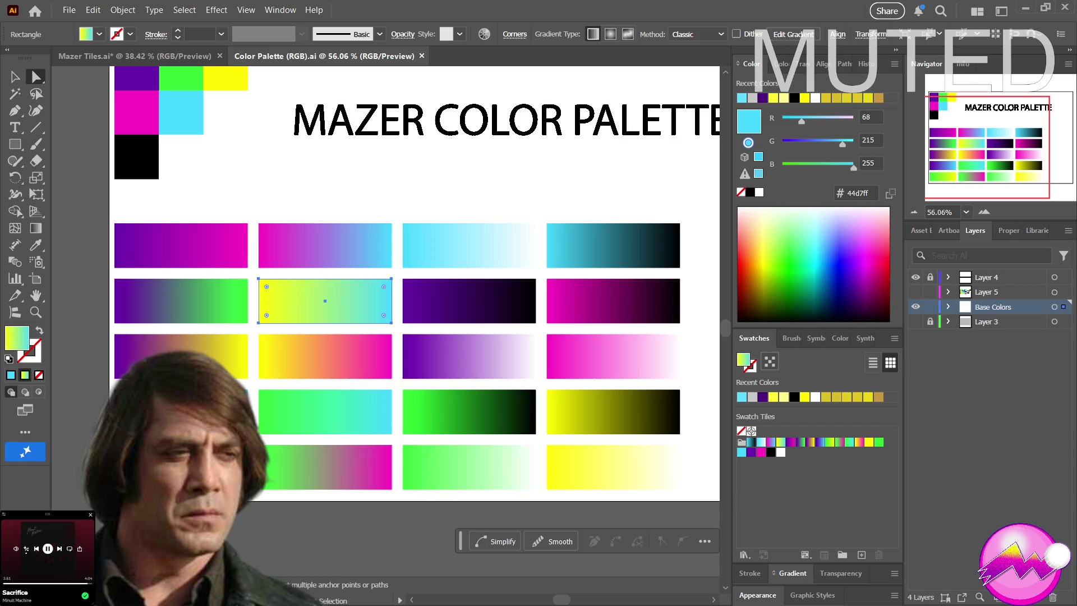
Save the yellow-to-cyan, purple-to-black and purple-to-white gradients as swatches in Swatch Tiles
{"action": "left_click_drag", "start_coordinate": [744, 437], "coordinate": [759, 432]}
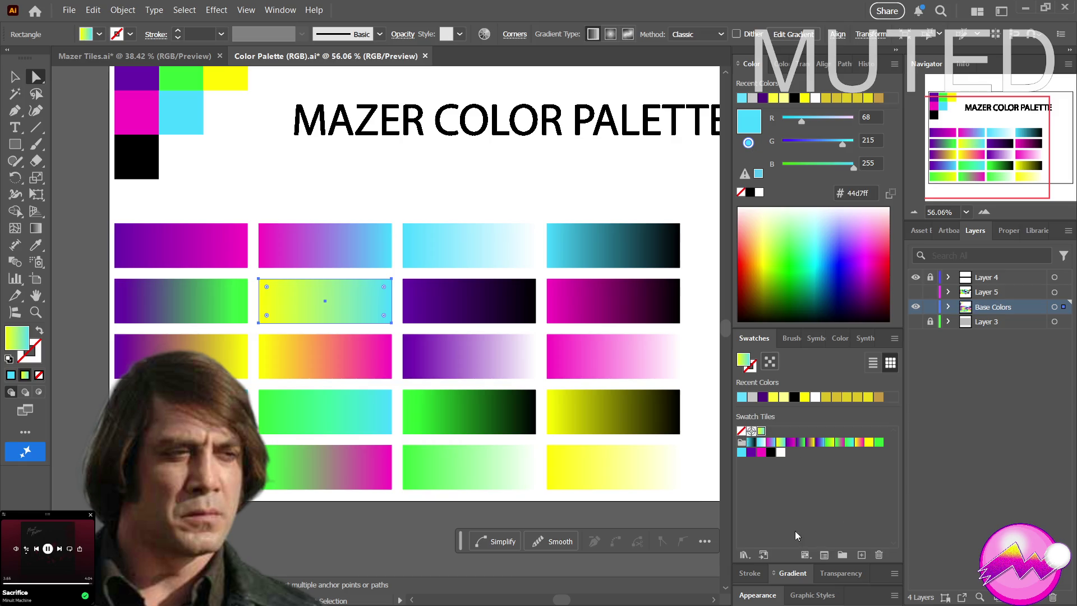
{"action": "left_click", "coordinate": [455, 308]}
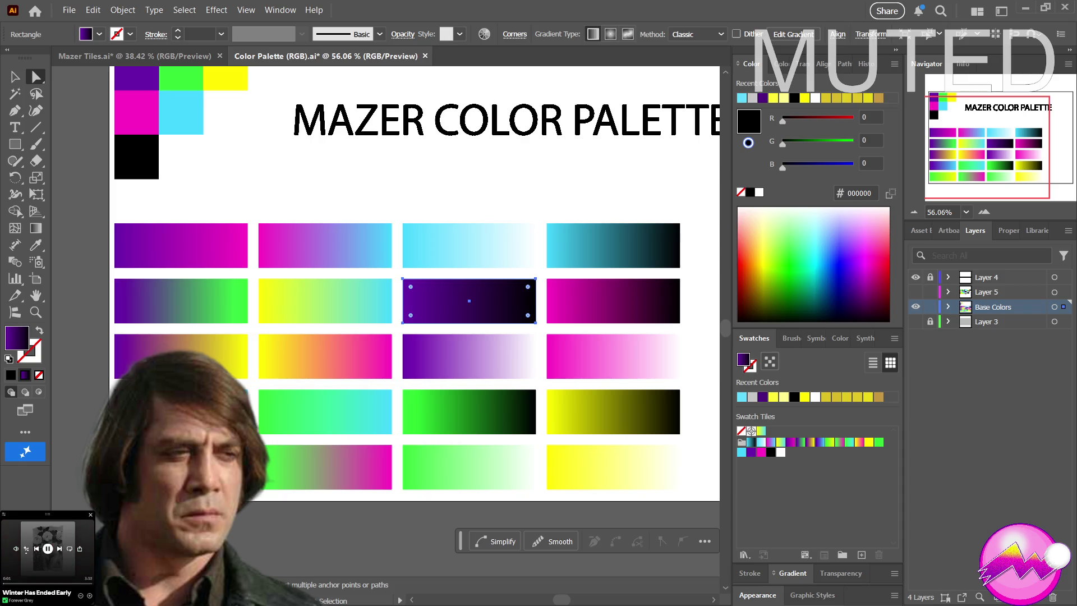
{"action": "left_click", "coordinate": [861, 555]}
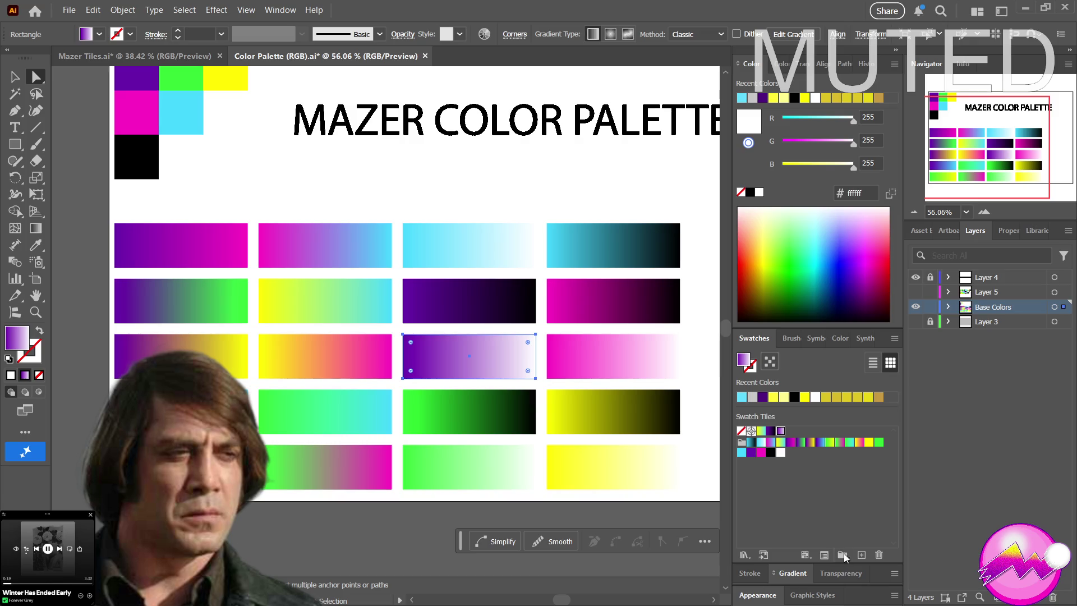
{"action": "left_click", "coordinate": [861, 554]}
Add the green-to-black and light-green-to-white gradients to the Swatch Tiles group
{"action": "left_click", "coordinate": [474, 434]}
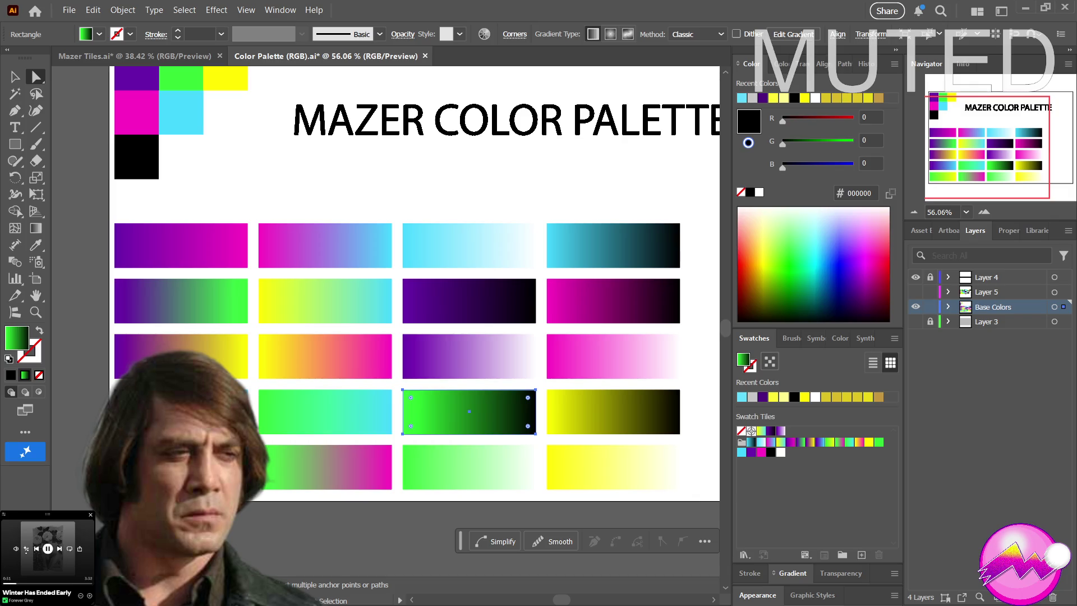
{"action": "key", "text": "Return"}
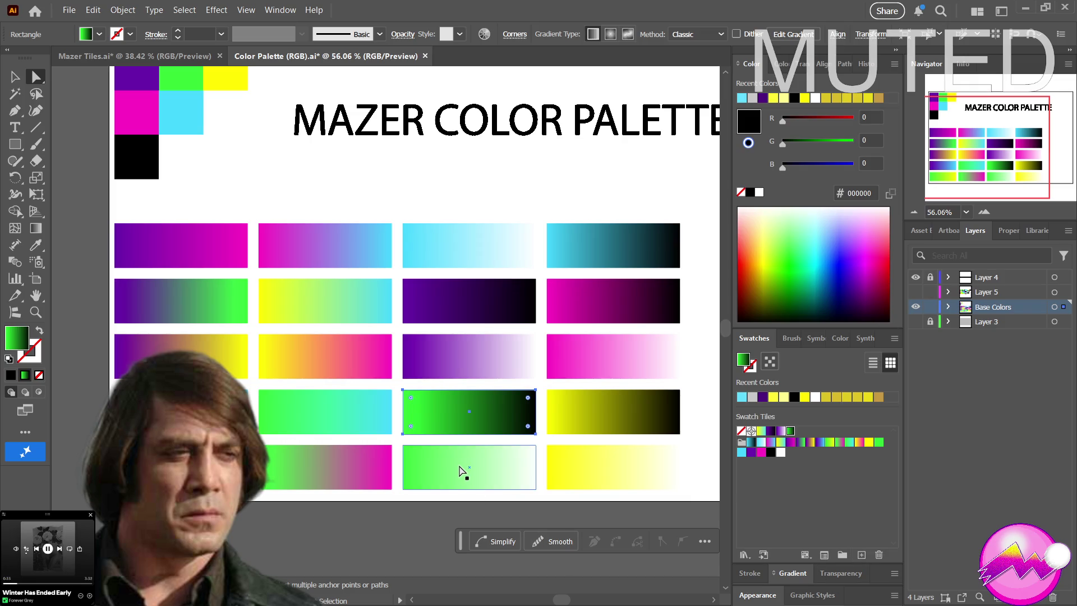
{"action": "left_click", "coordinate": [460, 471]}
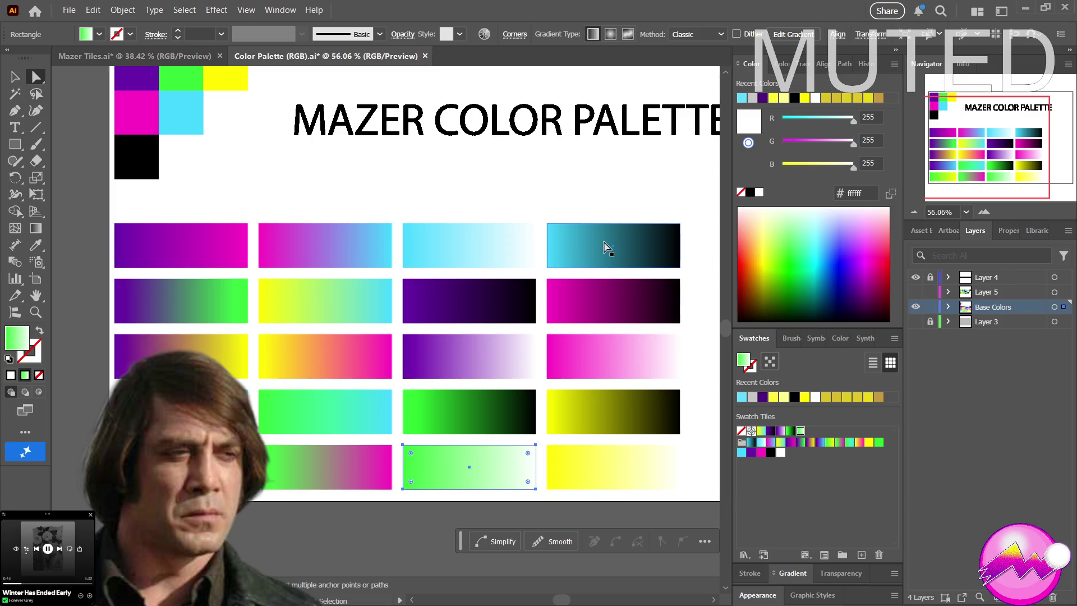
{"action": "left_click", "coordinate": [620, 457]}
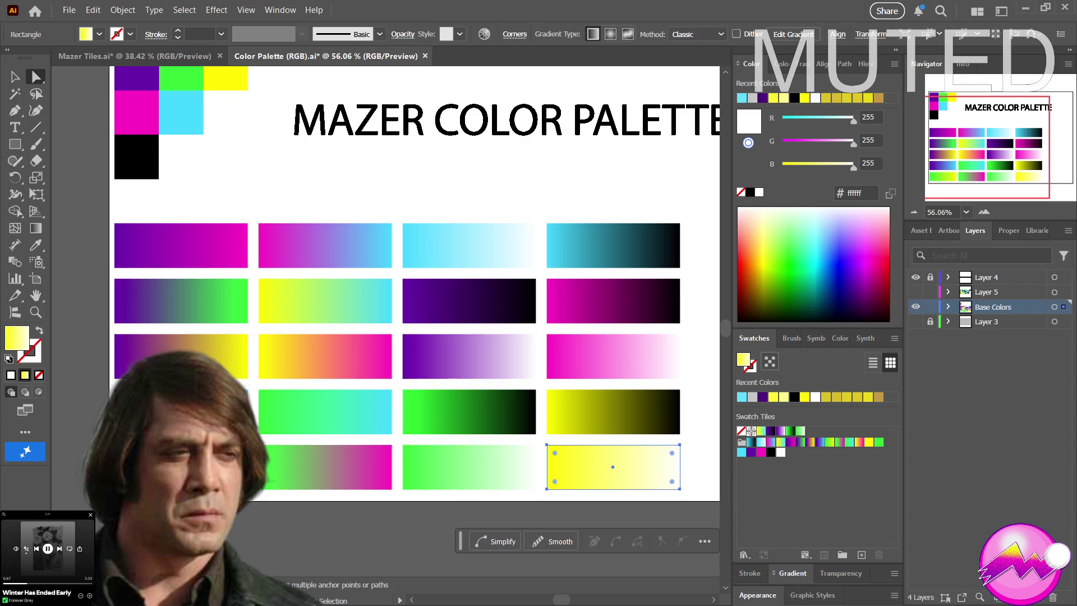
Save the yellow-to-white, yellow-to-black and pink-to-white gradients as new Swatch Tiles swatches
{"action": "left_click", "coordinate": [862, 555]}
{"action": "left_click", "coordinate": [620, 409]}
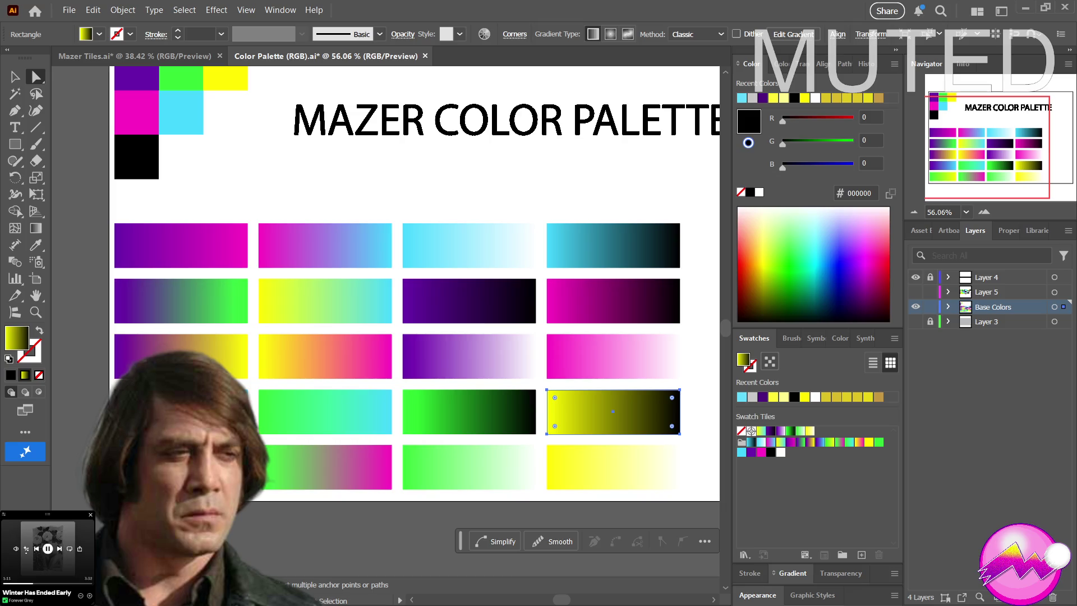
{"action": "left_click", "coordinate": [862, 554]}
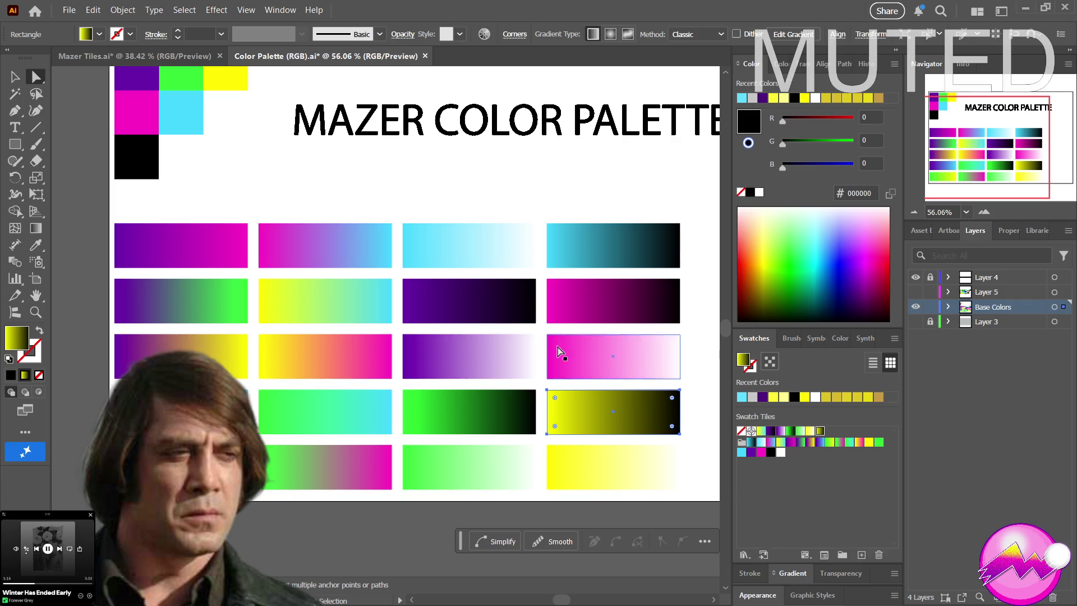
{"action": "left_click", "coordinate": [608, 367]}
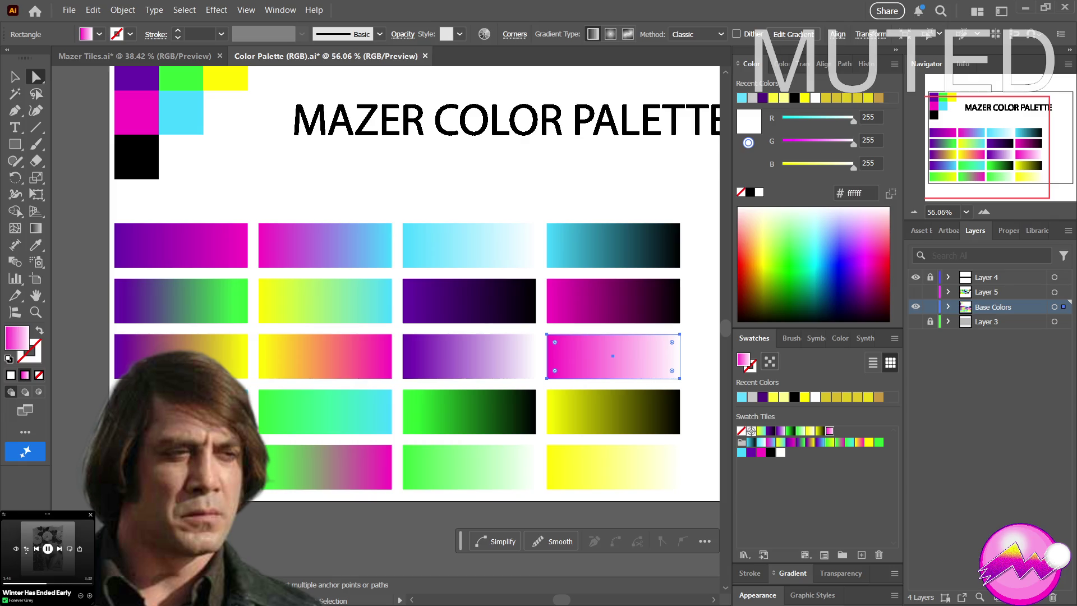
{"action": "left_click", "coordinate": [624, 297]}
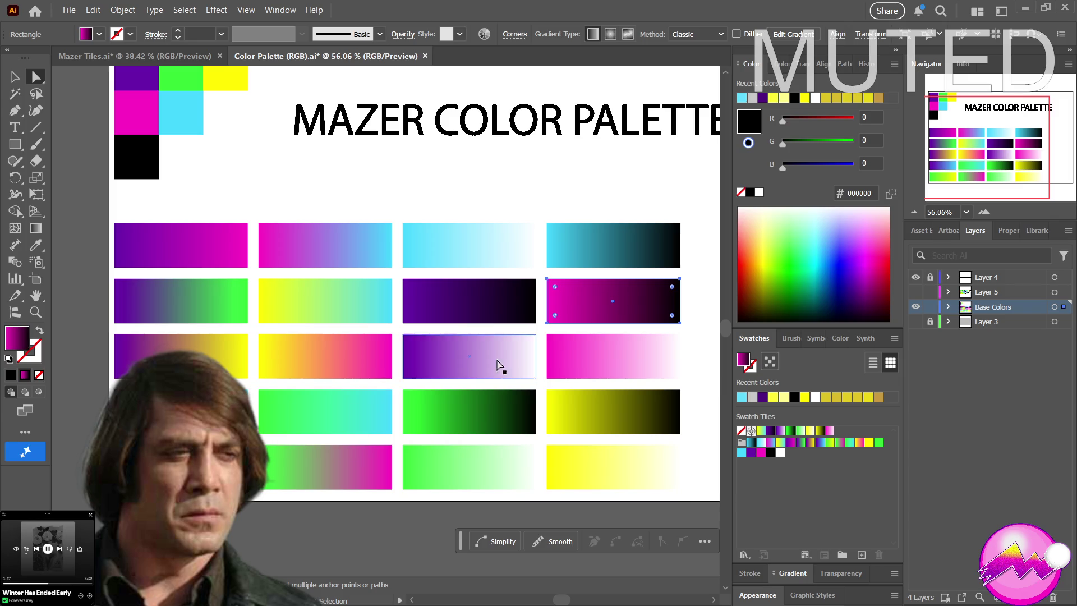
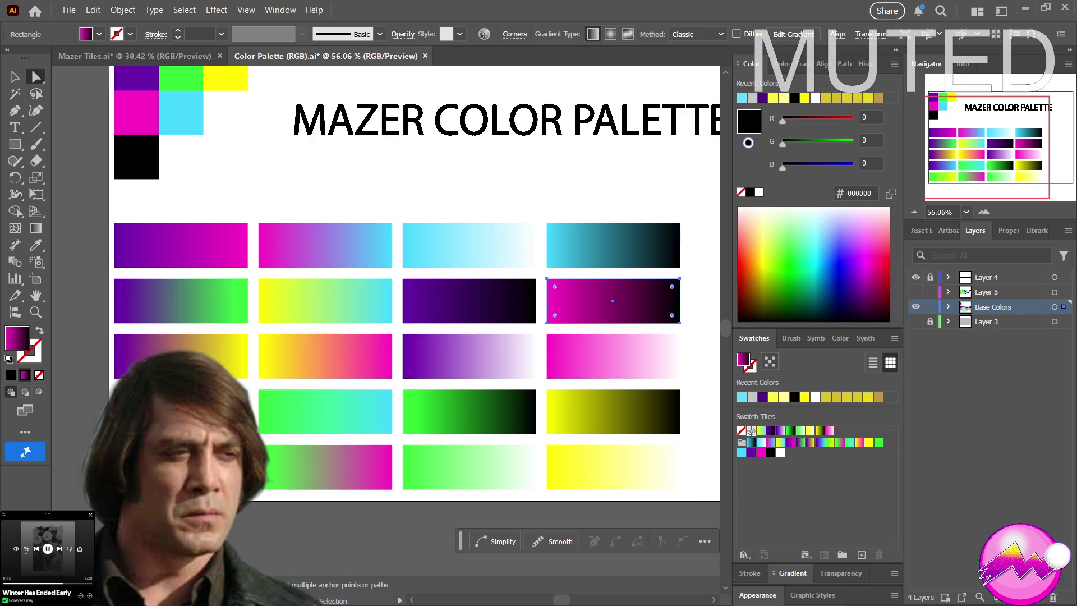
Save the magenta-to-black gradient as a swatch, fill the bar yellow-to-cyan, and reposition the swatch
{"action": "left_click_drag", "start_coordinate": [744, 359], "coordinate": [759, 545]}
{"action": "left_click", "coordinate": [761, 431]}
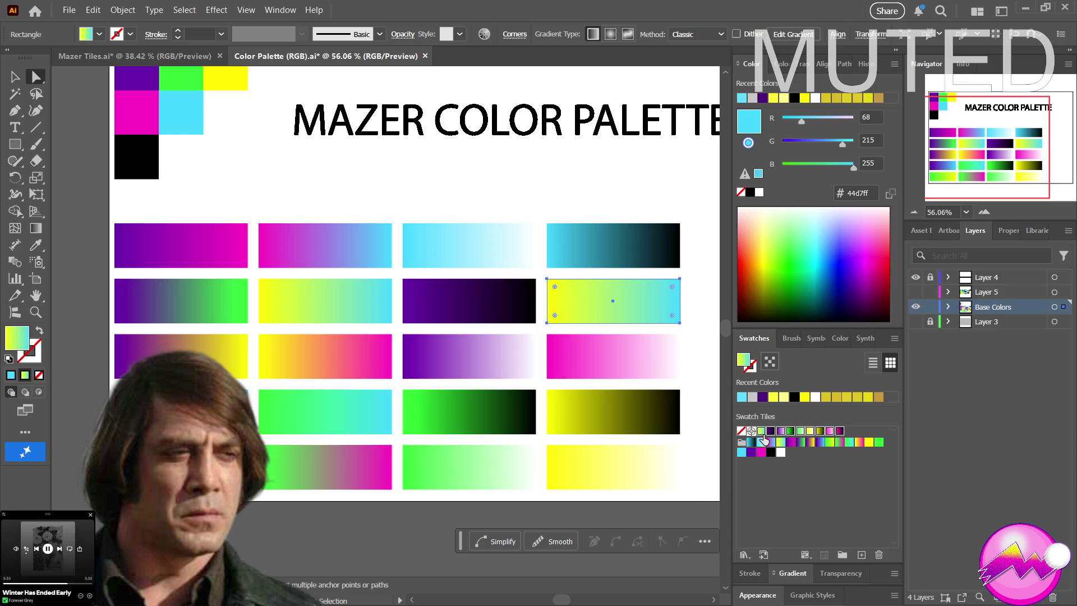
{"action": "left_click_drag", "start_coordinate": [764, 434], "coordinate": [864, 444]}
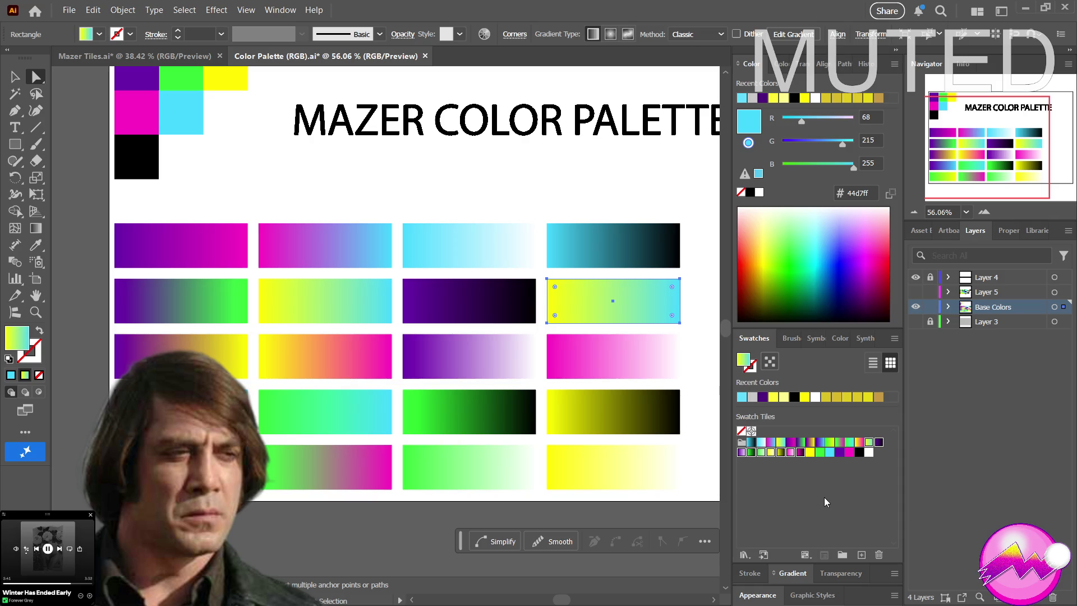
Tidy the Swatch Tiles selection and zoom out to show the whole artboard
{"action": "left_click", "coordinate": [741, 442]}
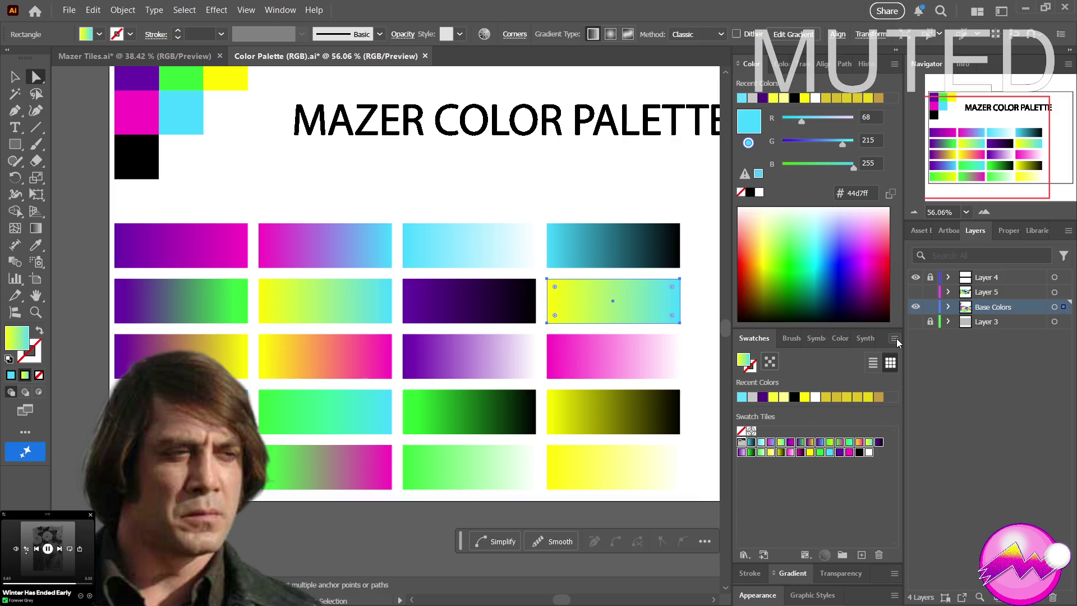
{"action": "left_click", "coordinate": [743, 507]}
{"action": "key", "text": "z"}
{"action": "left_click_drag", "start_coordinate": [522, 440], "coordinate": [288, 360]}
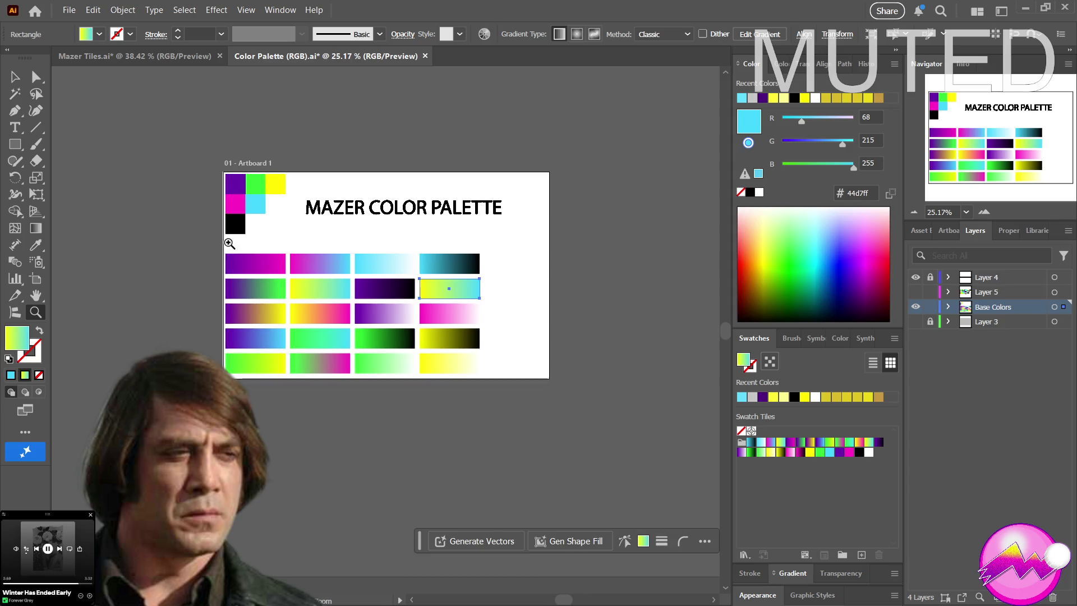
{"action": "key", "text": "a"}
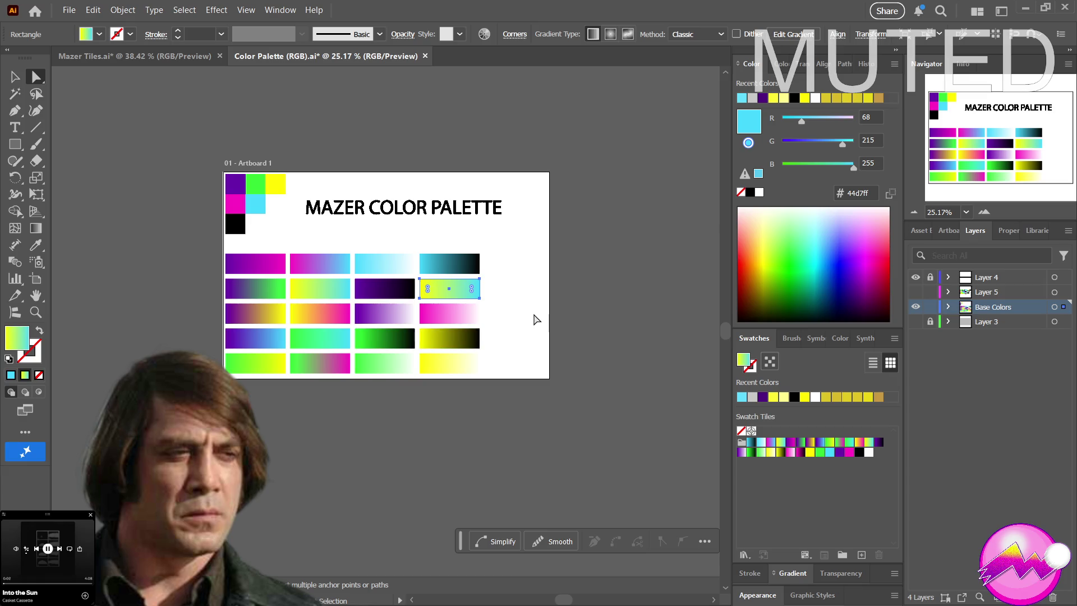
{"action": "left_click", "coordinate": [514, 318]}
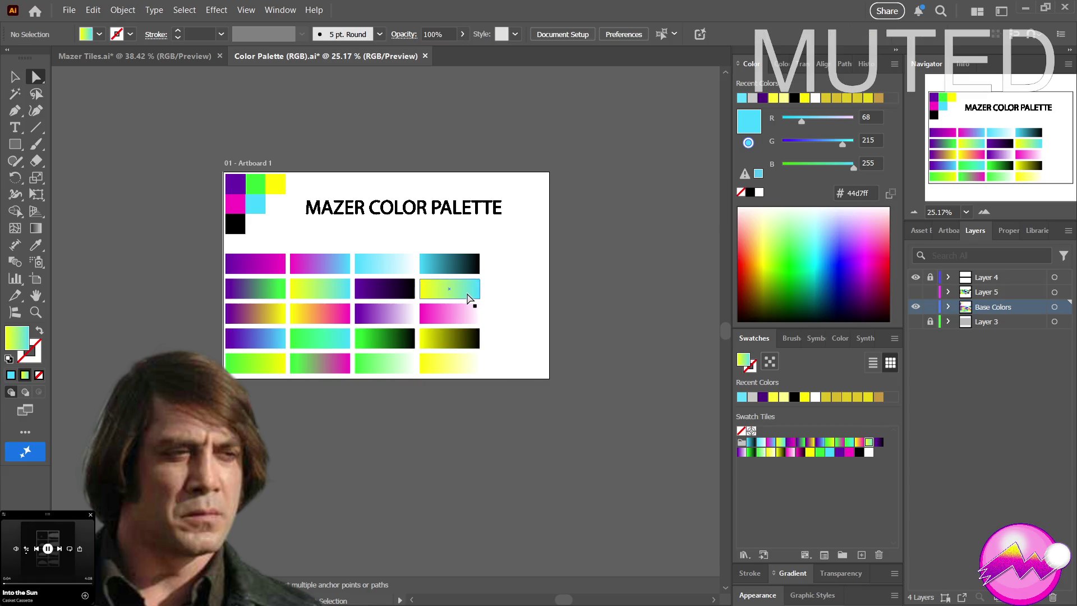
In the Gradient panel, sample the magenta palette square into the bar's left gradient stop
{"action": "left_click", "coordinate": [465, 297]}
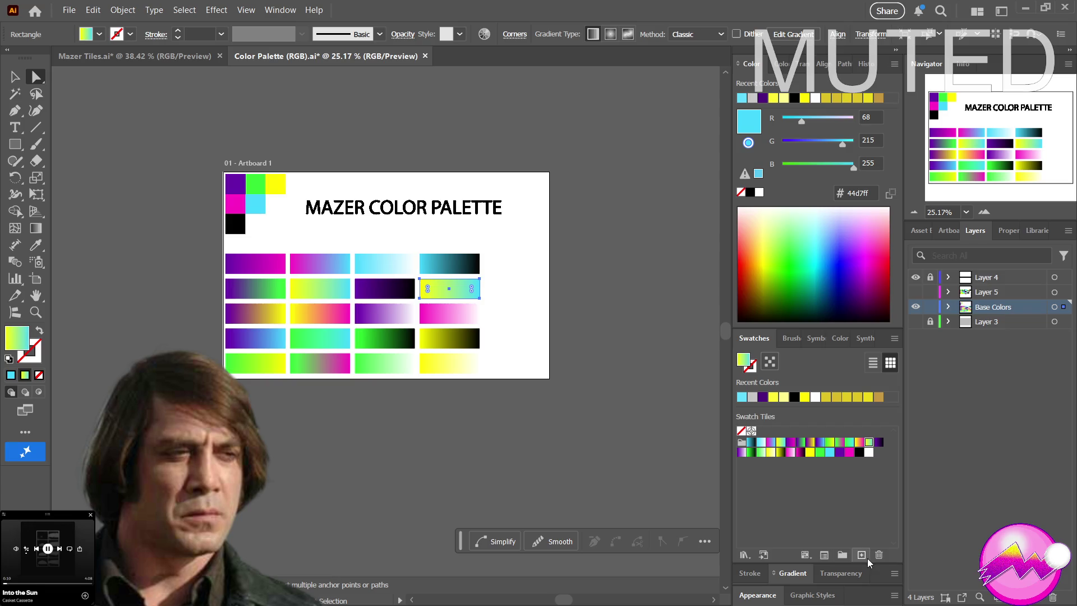
{"action": "left_click", "coordinate": [801, 568]}
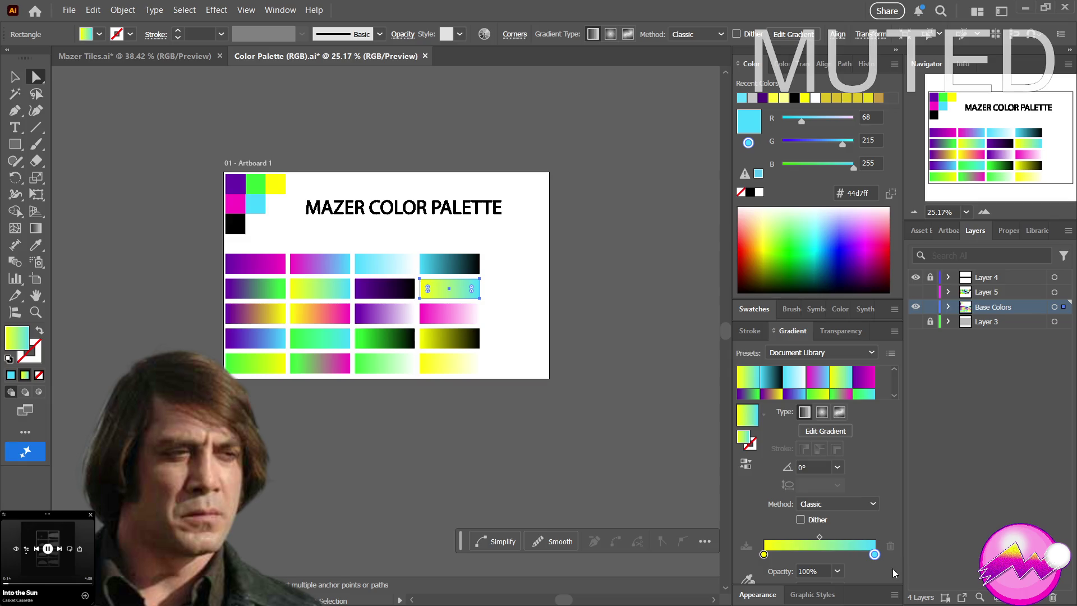
{"action": "left_click", "coordinate": [874, 554]}
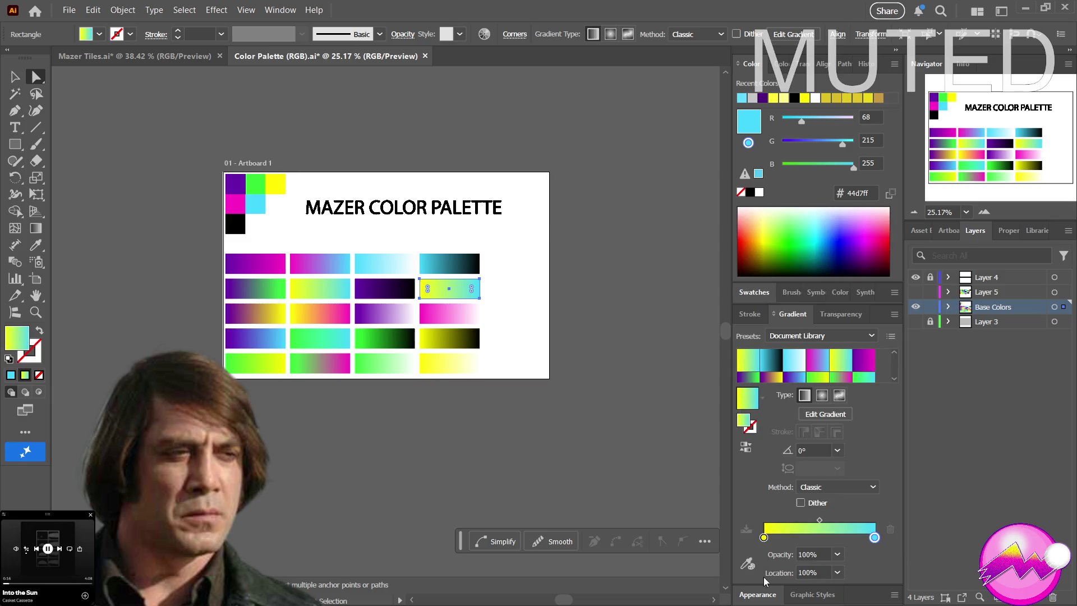
{"action": "left_click", "coordinate": [748, 565]}
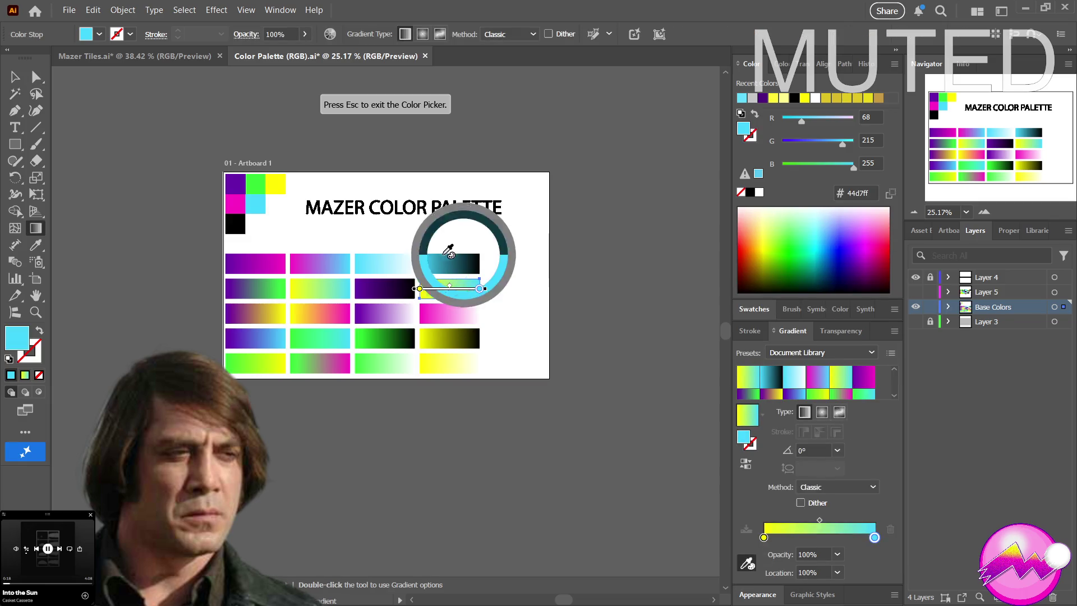
{"action": "left_click", "coordinate": [276, 207]}
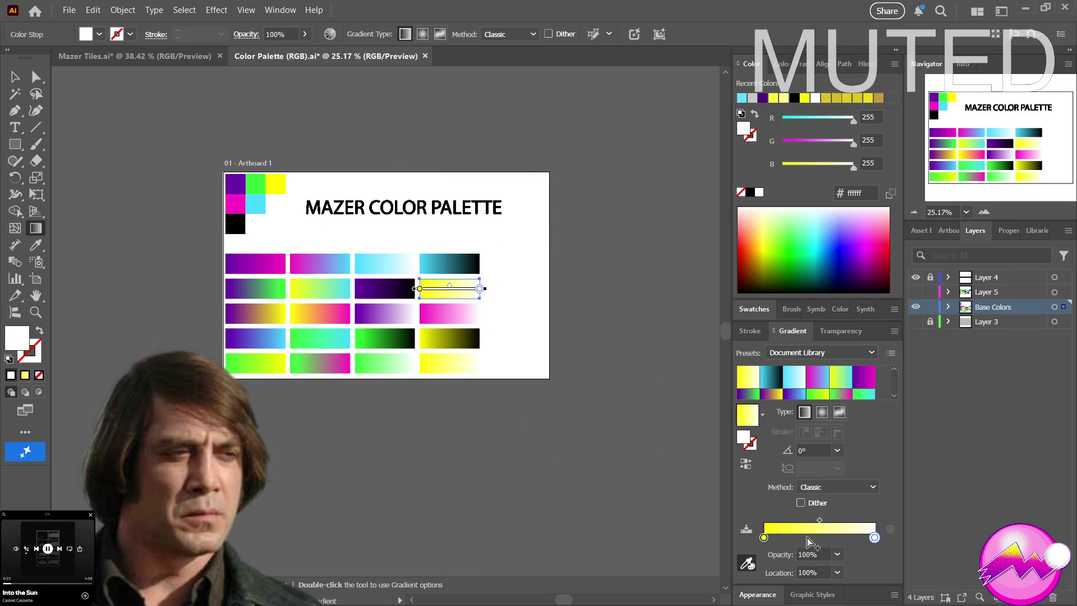
{"action": "left_click", "coordinate": [764, 537]}
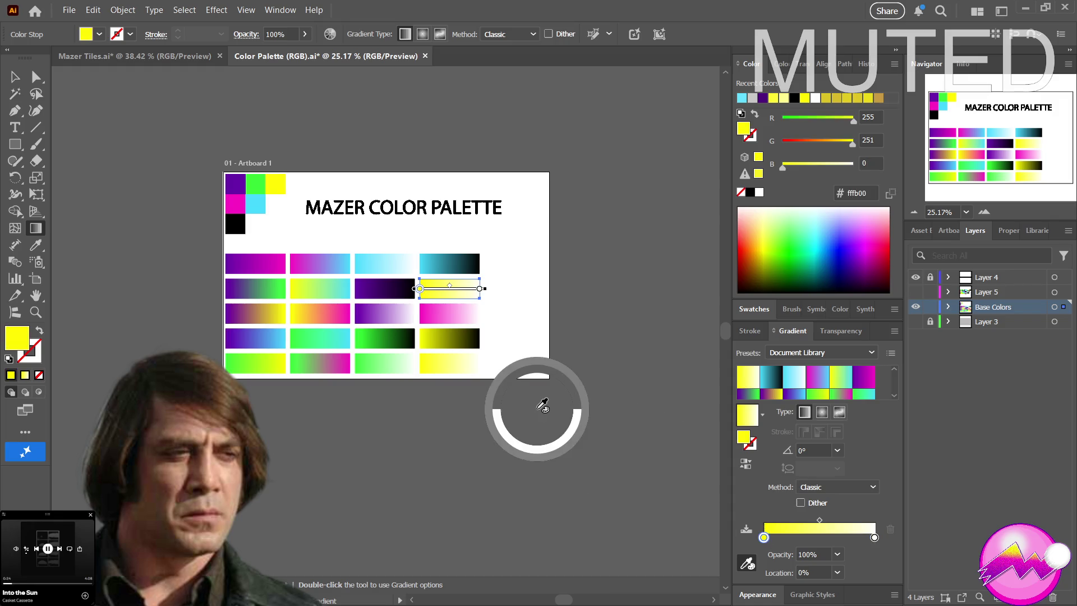
{"action": "left_click", "coordinate": [235, 203]}
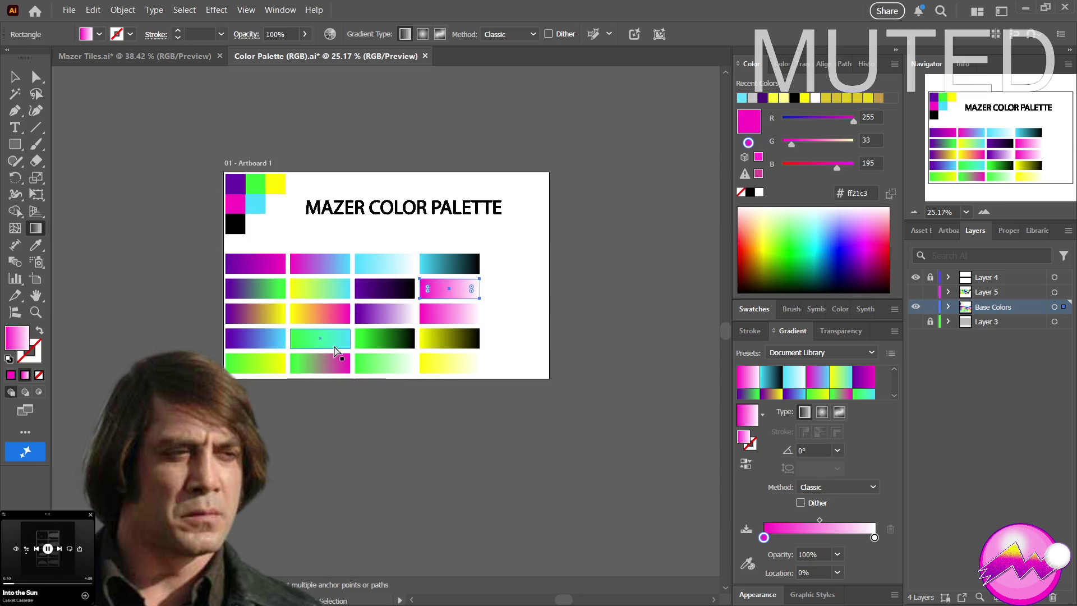
{"action": "key", "text": "ctrl+z"}
{"action": "key", "text": "ctrl+shift+z"}
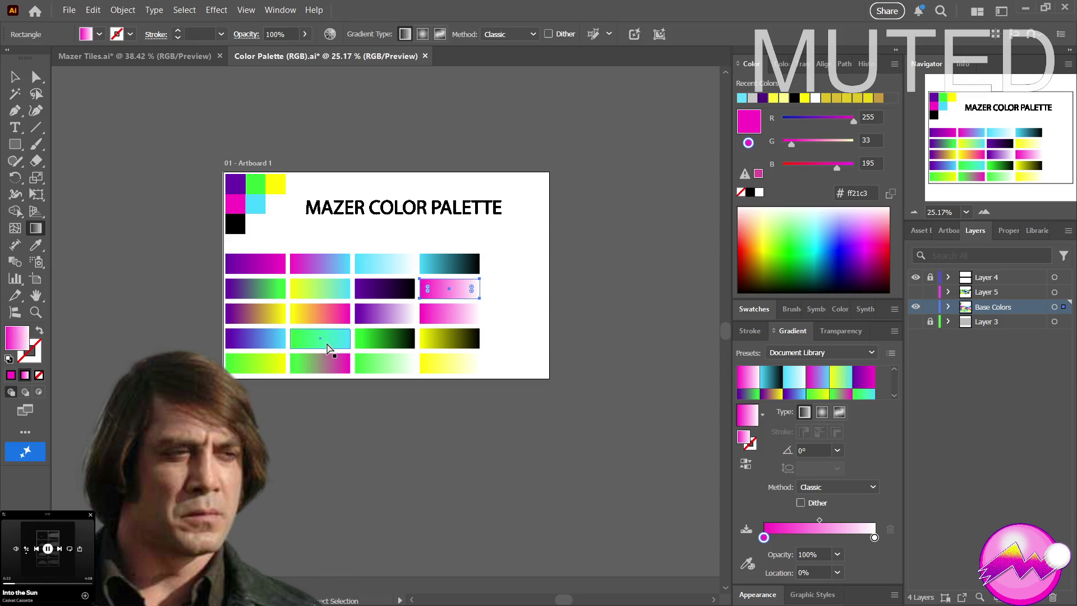
Sample the black palette square into the right gradient stop and deselect the bar
{"action": "left_click", "coordinate": [874, 537]}
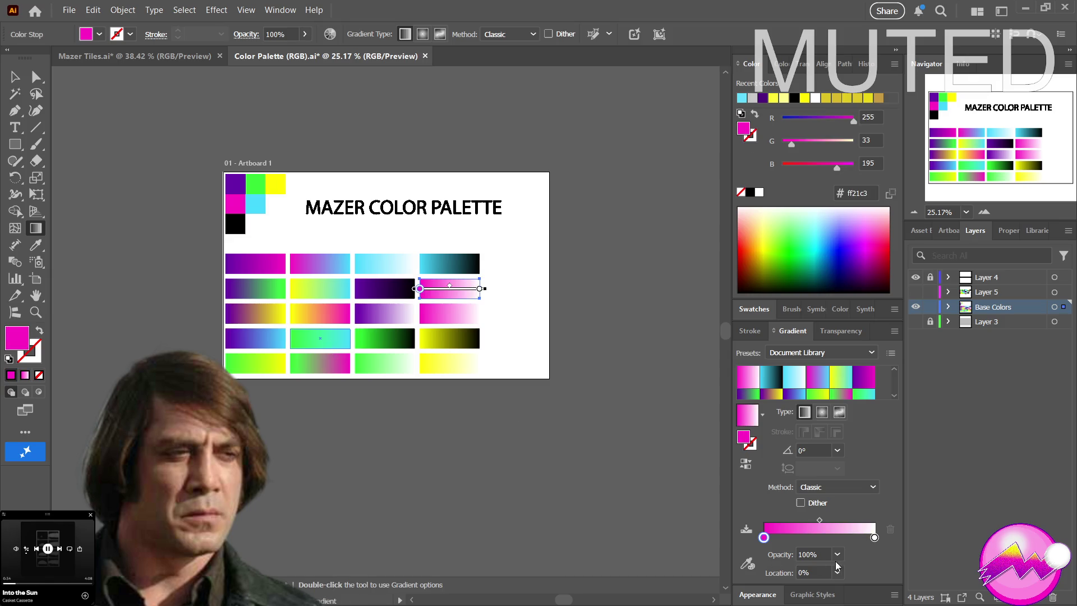
{"action": "left_click", "coordinate": [747, 562]}
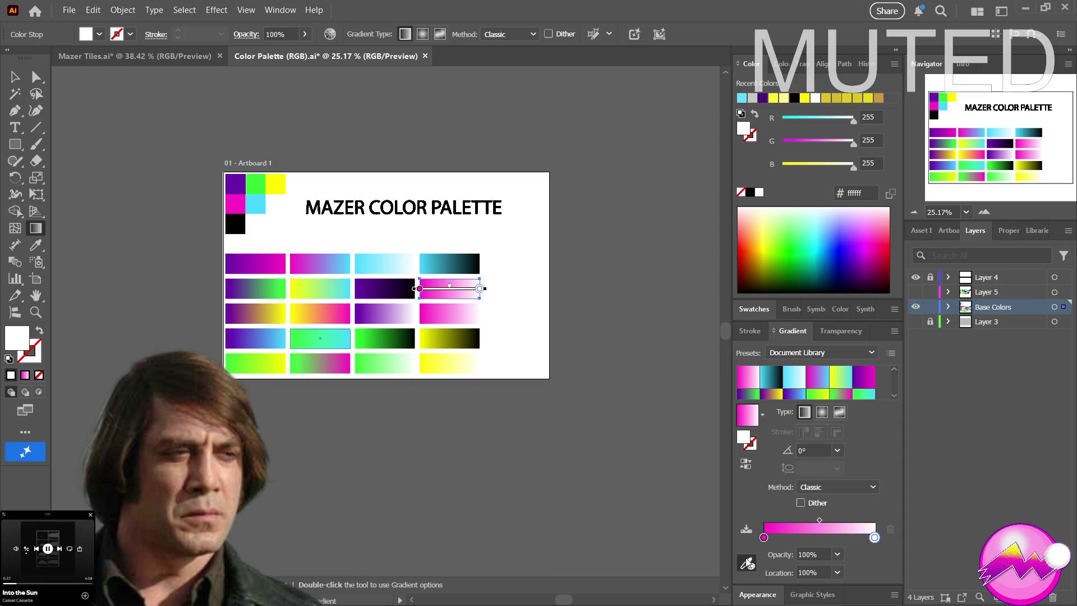
{"action": "left_click", "coordinate": [231, 226]}
{"action": "left_click", "coordinate": [488, 275]}
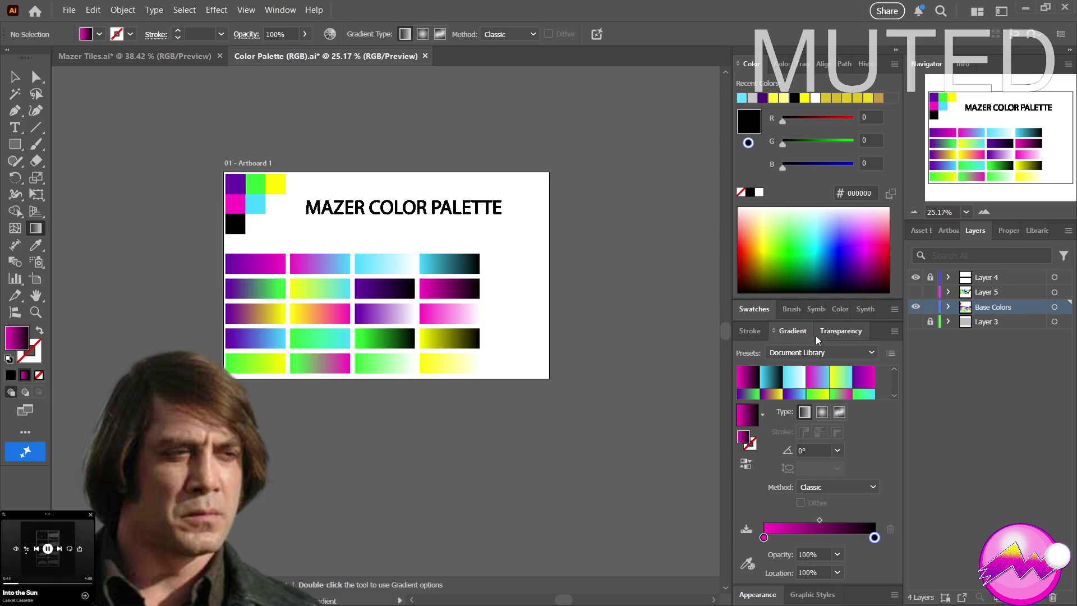
{"action": "left_click", "coordinate": [754, 309]}
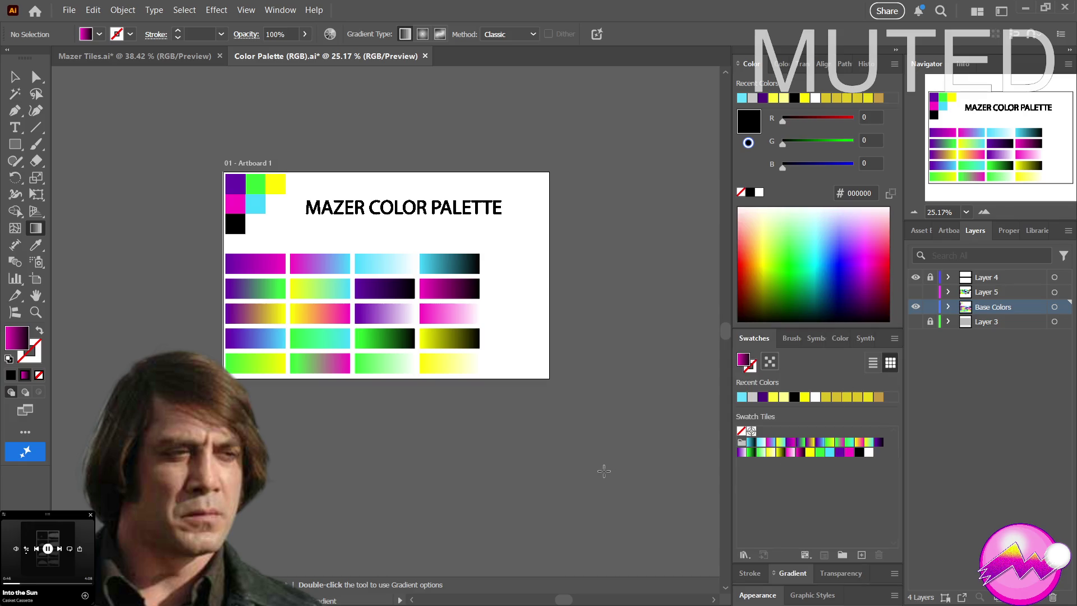
{"action": "key", "text": "a"}
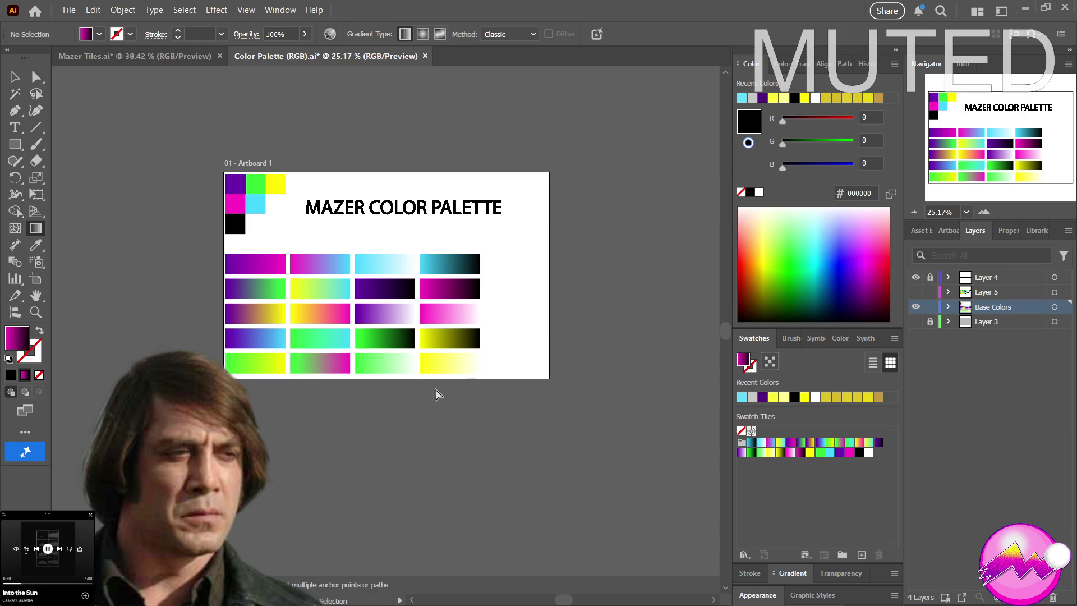
{"action": "key", "text": "g"}
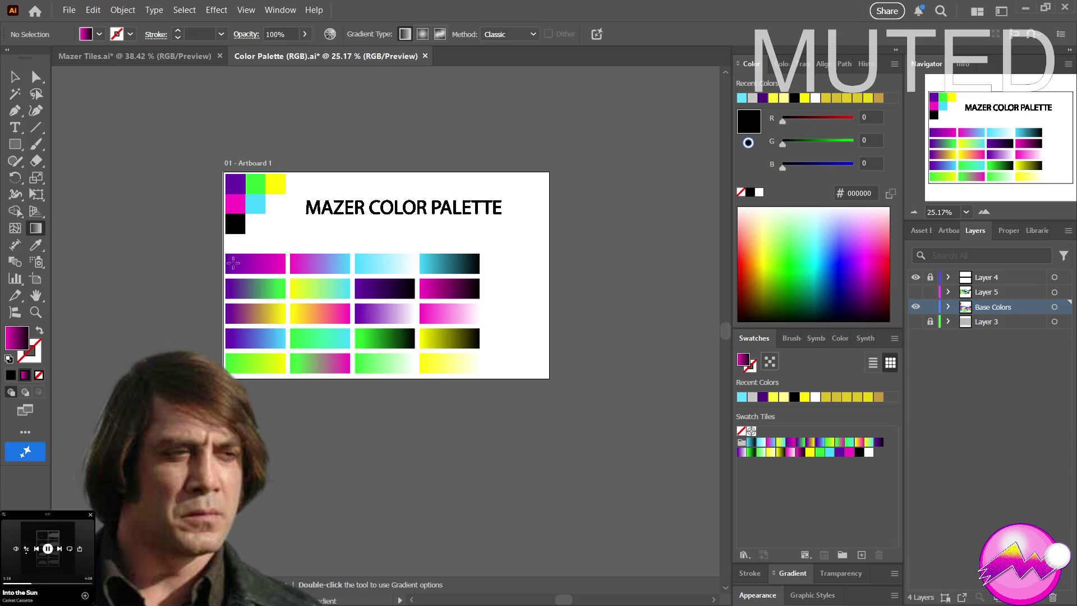
Draw a small square to the right of the top-right gradient bar
{"action": "left_click", "coordinate": [14, 144]}
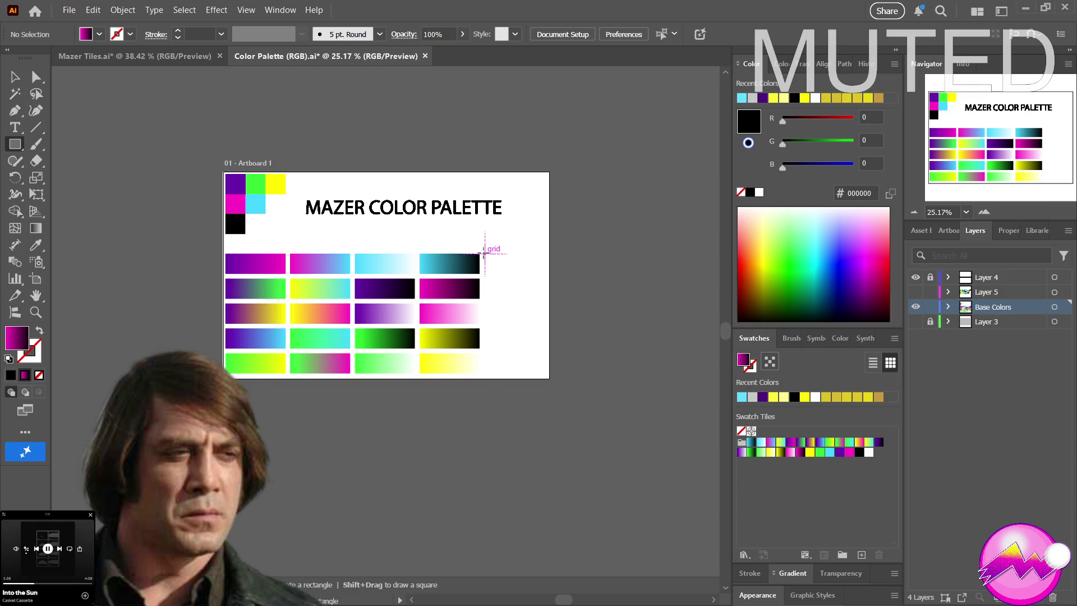
{"action": "left_click_drag", "start_coordinate": [480, 254], "coordinate": [498, 274]}
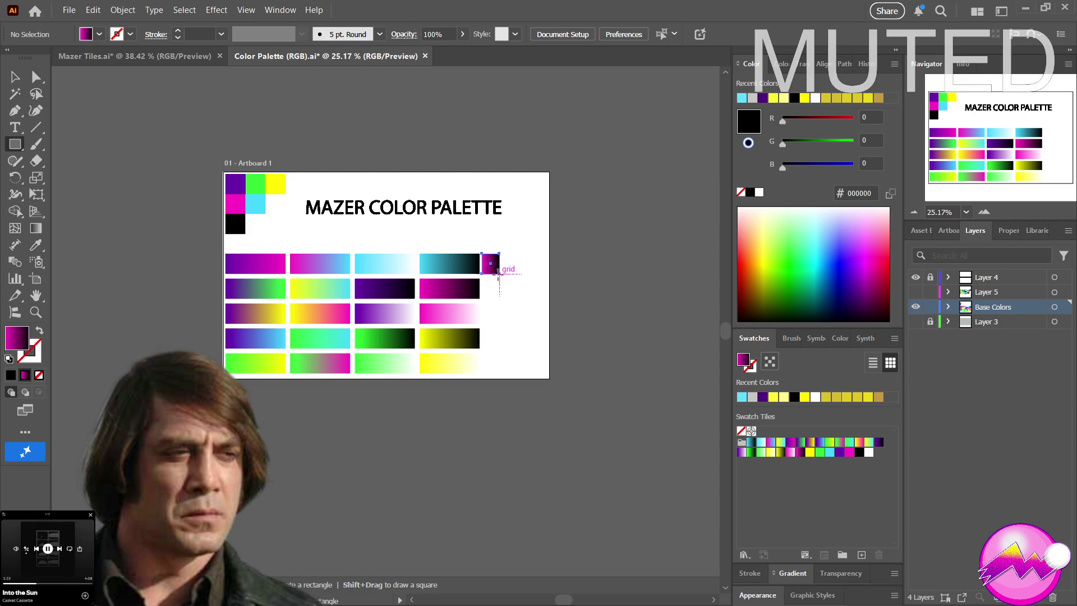
{"action": "left_click_drag", "start_coordinate": [498, 274], "coordinate": [502, 274]}
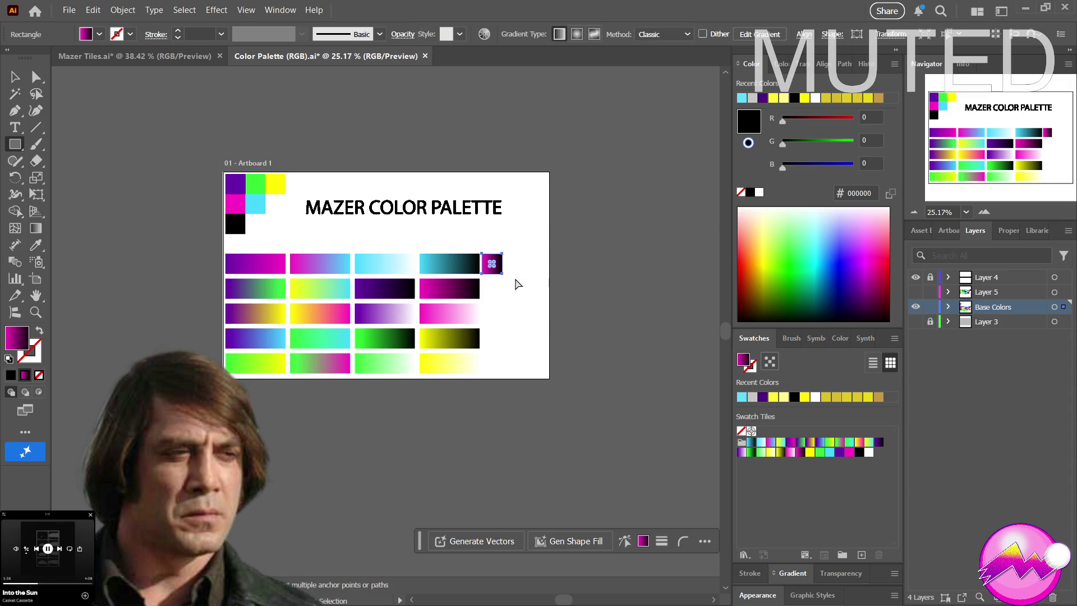
Show the grid, zoom in, and nudge the new square right to snap to the grid
{"action": "key", "text": "ctrl+apostrophe"}
{"action": "key", "text": "z"}
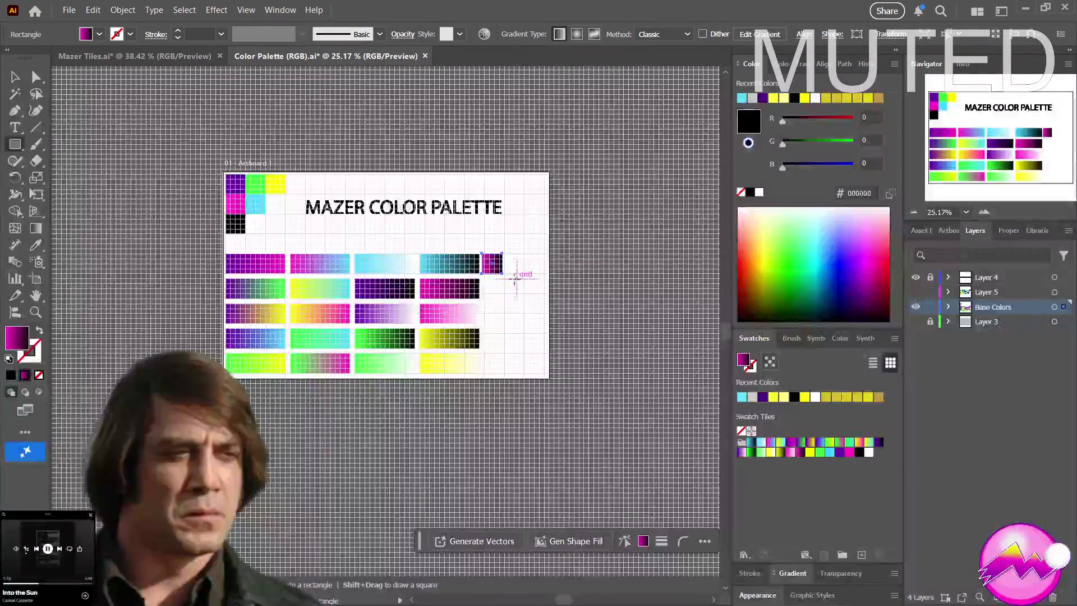
{"action": "left_click_drag", "start_coordinate": [517, 265], "coordinate": [582, 212]}
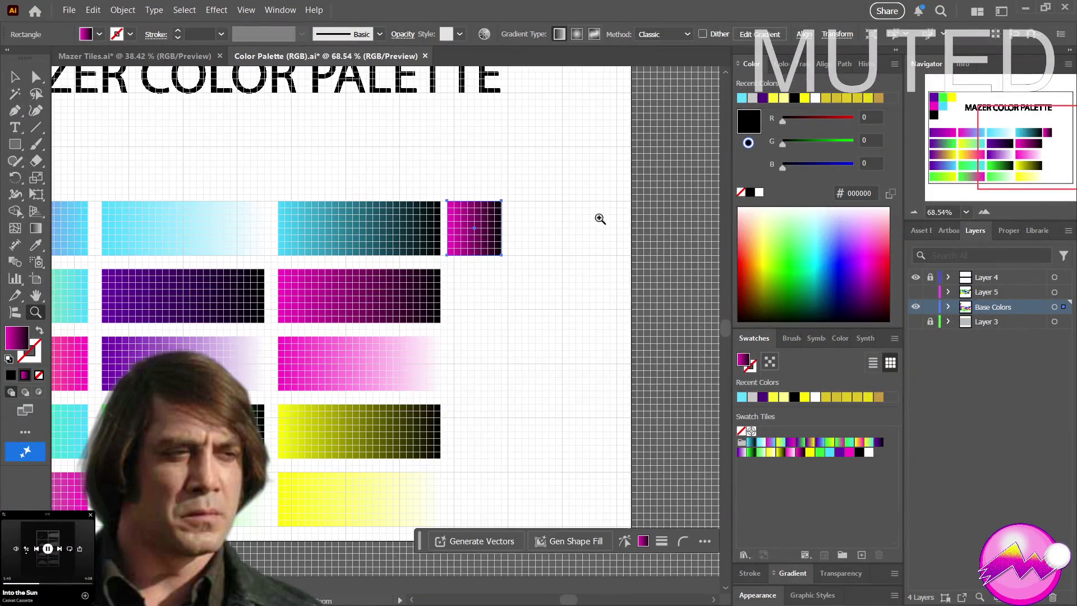
{"action": "left_click", "coordinate": [15, 77]}
{"action": "key", "text": "a"}
{"action": "mouse_move", "coordinate": [470, 268]}
{"action": "left_mouse_down"}
{"action": "mouse_move", "coordinate": [559, 264]}
{"action": "mouse_move", "coordinate": [474, 270]}
{"action": "left_mouse_up"}
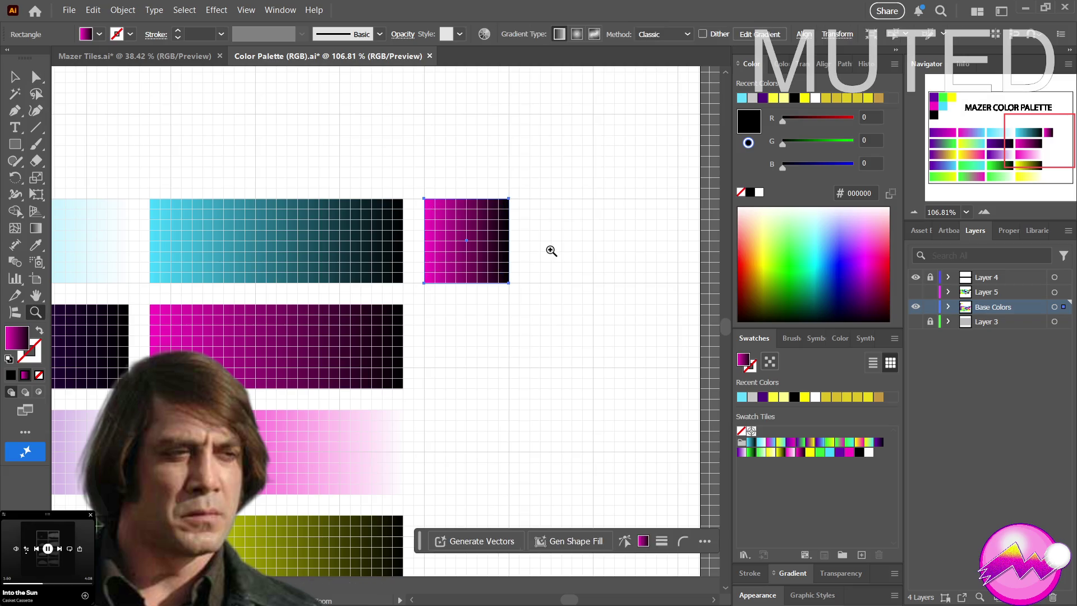
Zoom out and pan to frame the whole MAZER COLOR PALETTE artboard
{"action": "left_click_drag", "start_coordinate": [549, 249], "coordinate": [521, 250]}
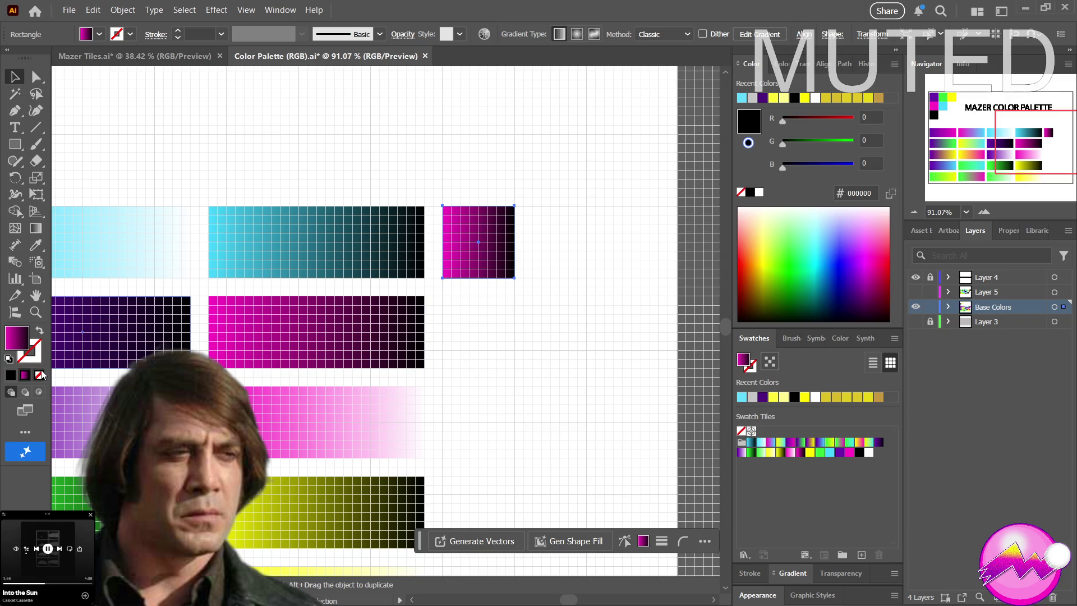
{"action": "key", "text": "z"}
{"action": "scroll", "coordinate": [228, 312], "scroll_direction": "down", "scroll_amount": 4}
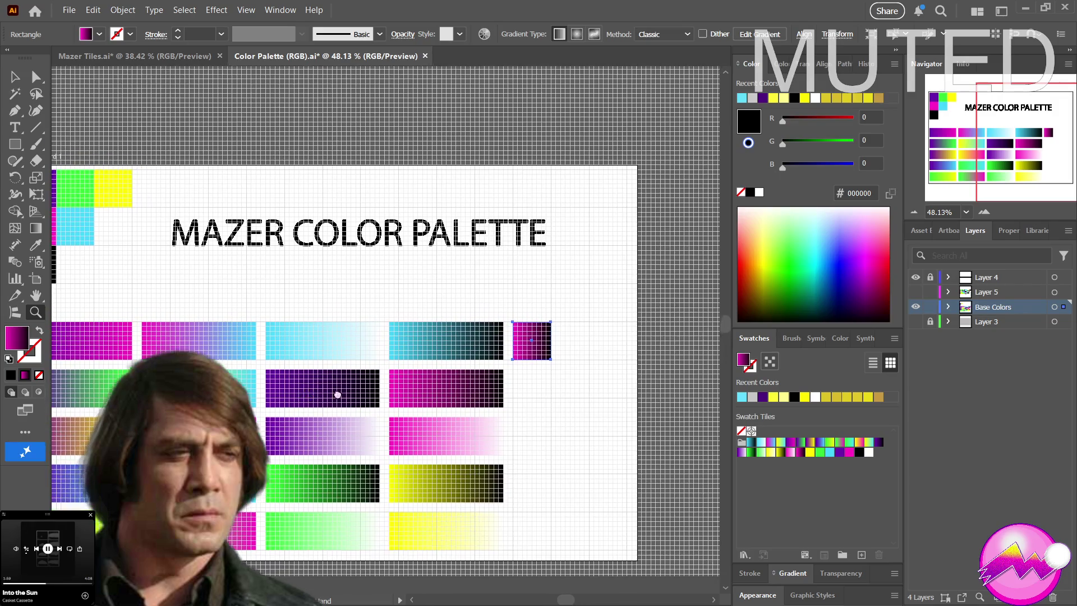
{"action": "left_click_drag", "start_coordinate": [337, 394], "coordinate": [309, 377]}
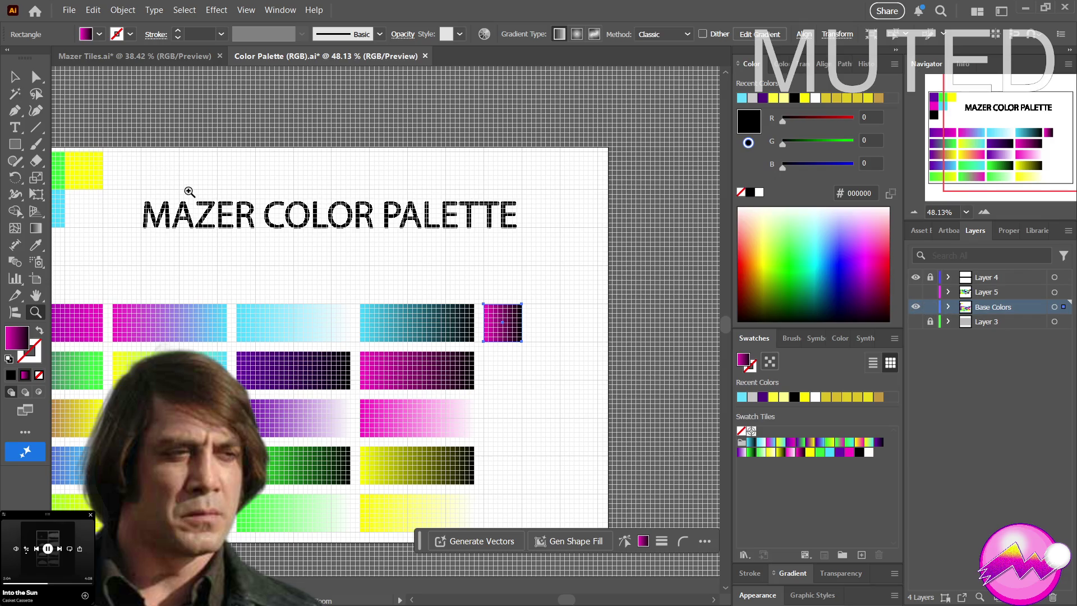
{"action": "left_click_drag", "start_coordinate": [157, 180], "coordinate": [265, 208]}
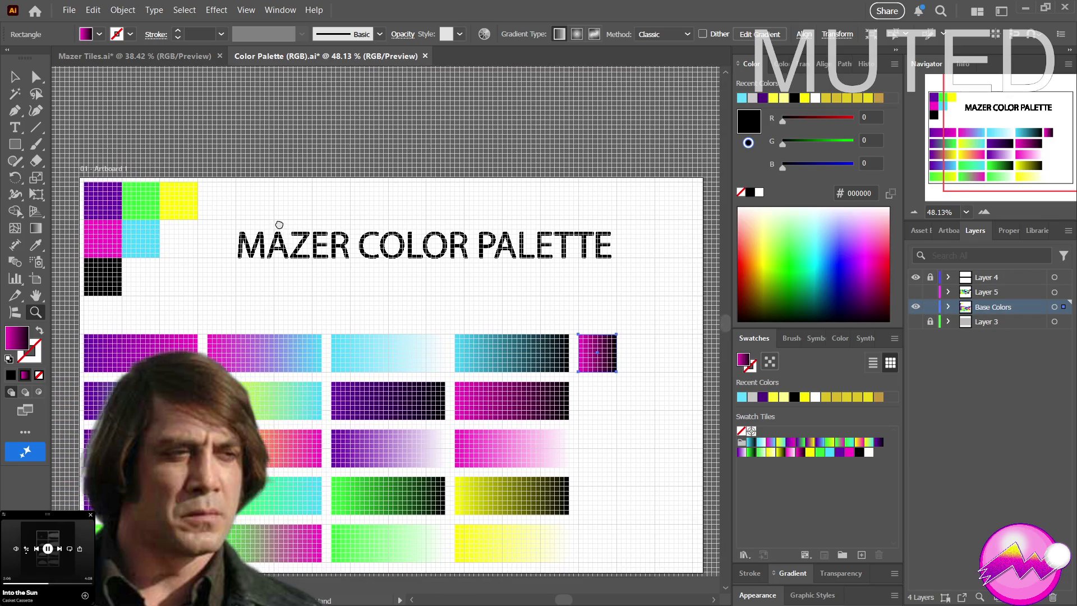
{"action": "left_click", "coordinate": [16, 77]}
{"action": "mouse_move", "coordinate": [91, 178]}
{"action": "left_mouse_down"}
{"action": "mouse_move", "coordinate": [235, 308]}
{"action": "mouse_move", "coordinate": [220, 285]}
{"action": "left_mouse_up"}
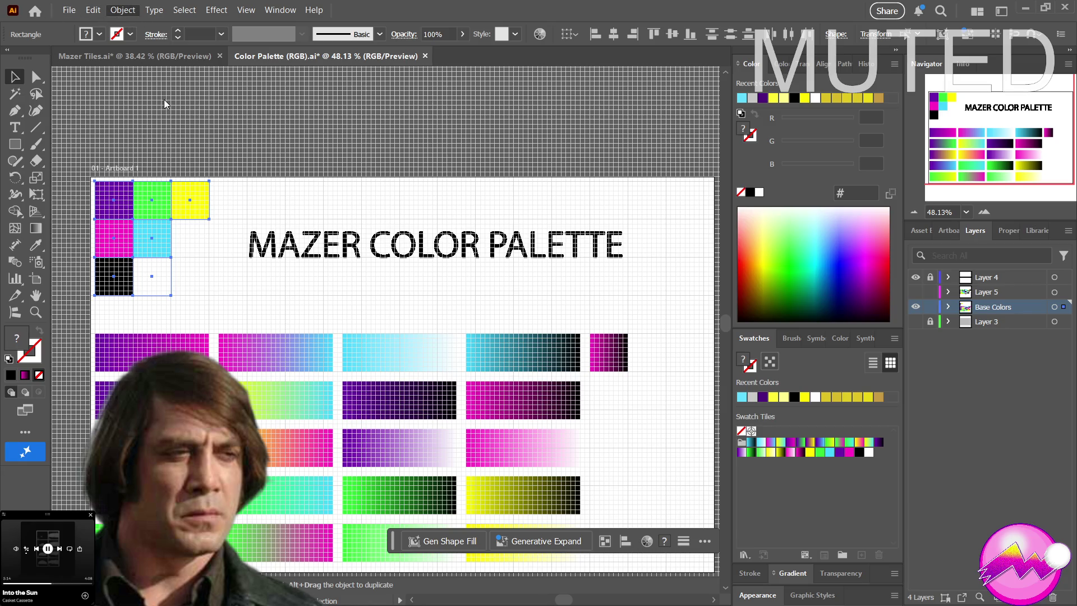
{"action": "left_click", "coordinate": [227, 264]}
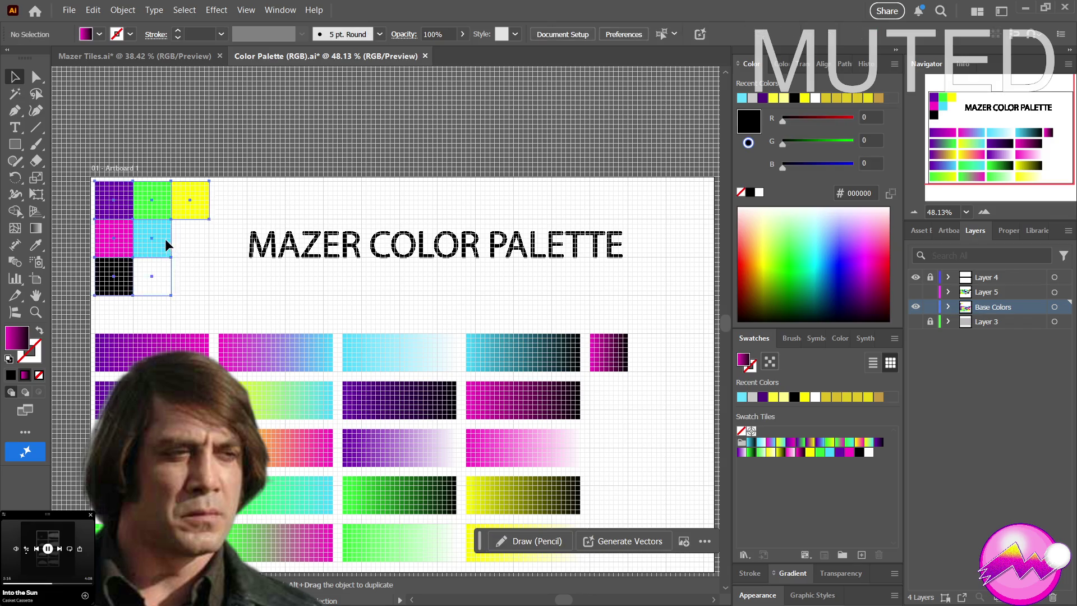
{"action": "left_click_drag", "start_coordinate": [165, 238], "coordinate": [652, 253]}
{"action": "left_click_drag", "start_coordinate": [637, 301], "coordinate": [392, 218]}
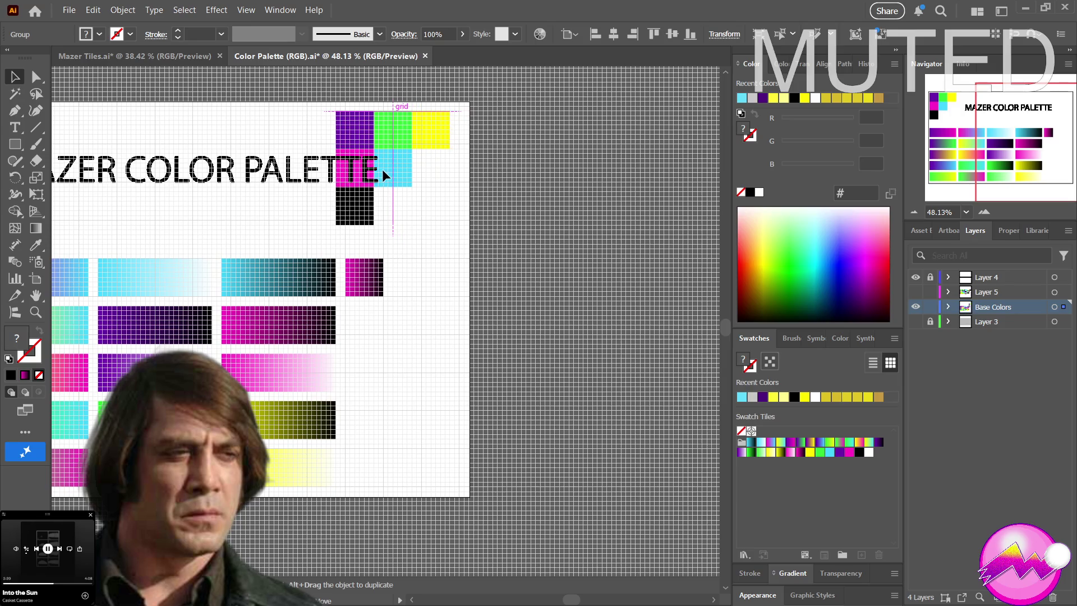
{"action": "left_click_drag", "start_coordinate": [382, 170], "coordinate": [363, 173]}
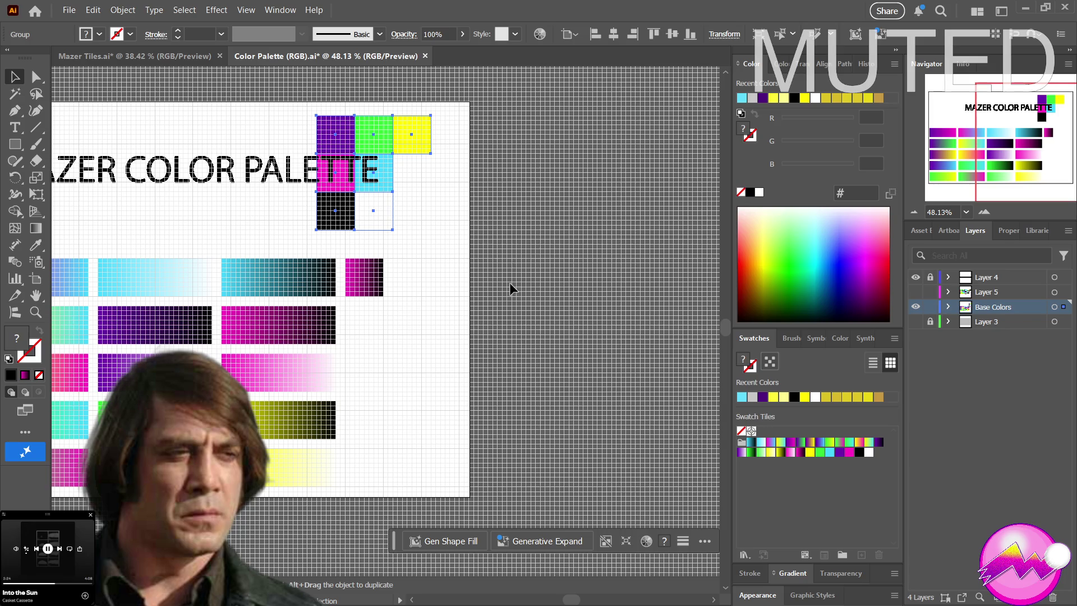
{"action": "key", "text": "ctrl+z"}
{"action": "key", "text": "ctrl+z"}
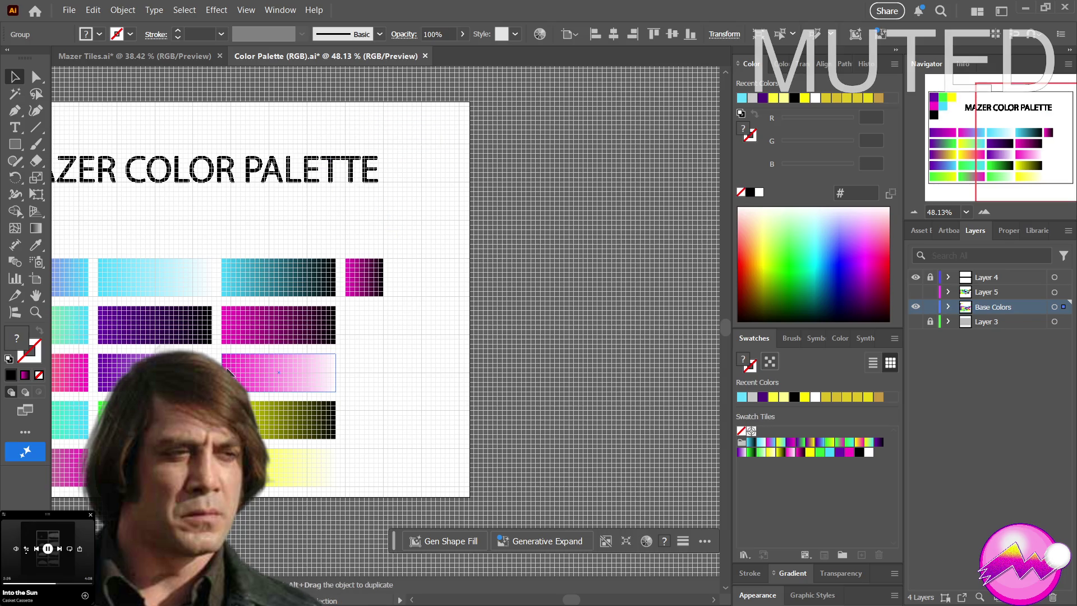
Replace the small square's gradient with the solid magenta ff21c3 swatch
{"action": "left_click", "coordinate": [373, 286]}
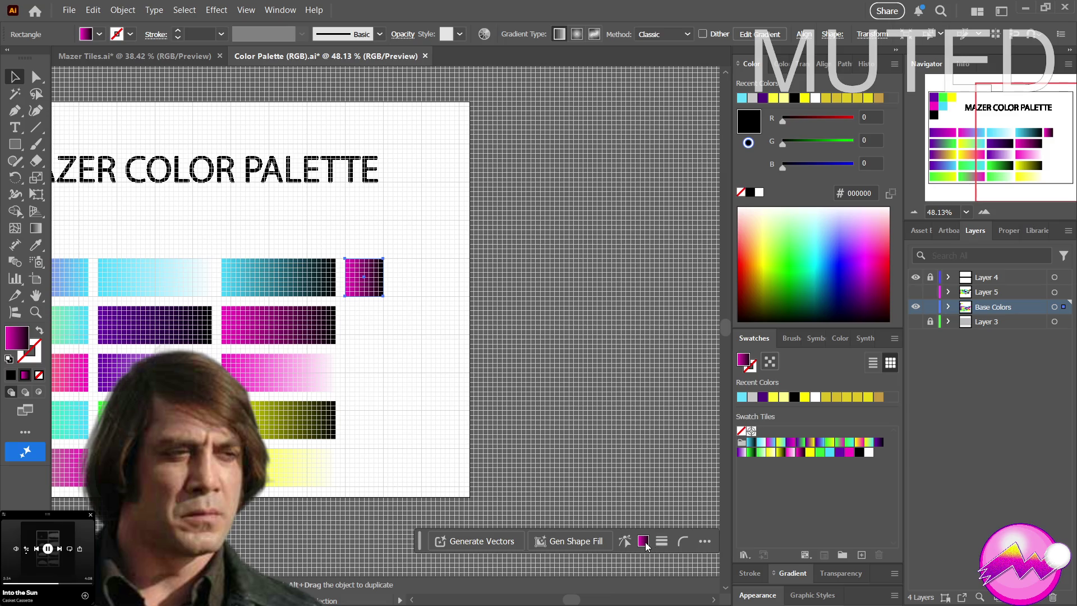
{"action": "mouse_move", "coordinate": [351, 390]}
{"action": "left_mouse_down"}
{"action": "mouse_move", "coordinate": [420, 399]}
{"action": "mouse_move", "coordinate": [409, 395]}
{"action": "left_mouse_up"}
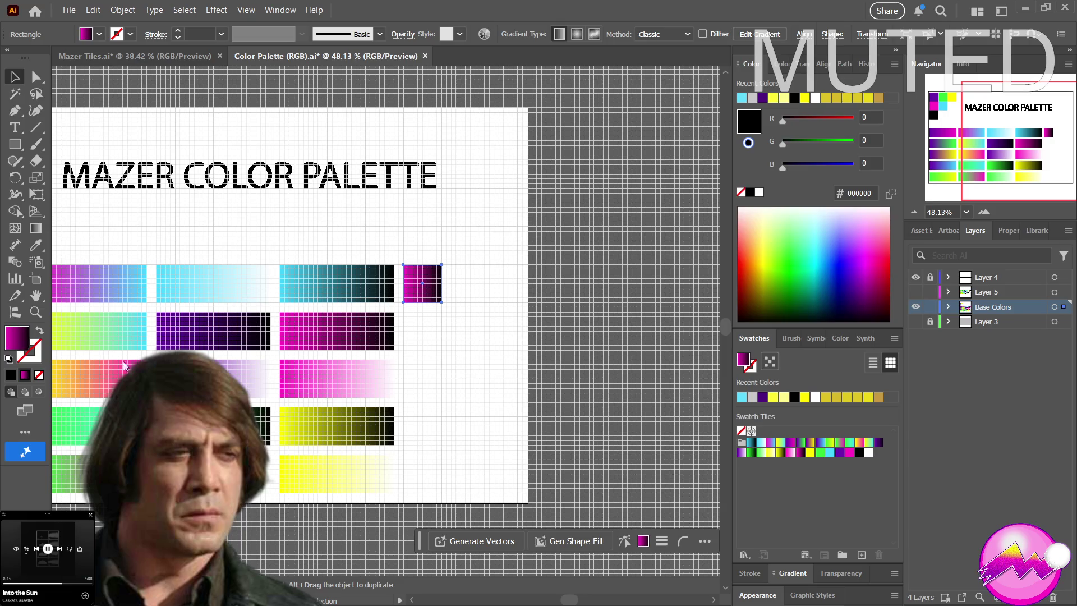
{"action": "key", "text": "ctrl+z"}
{"action": "left_click", "coordinate": [423, 283]}
{"action": "key", "text": "i"}
{"action": "mouse_move", "coordinate": [372, 357]}
{"action": "left_mouse_down"}
{"action": "mouse_move", "coordinate": [286, 353]}
{"action": "mouse_move", "coordinate": [423, 297]}
{"action": "left_mouse_up"}
{"action": "left_click", "coordinate": [796, 442]}
{"action": "left_click", "coordinate": [850, 452]}
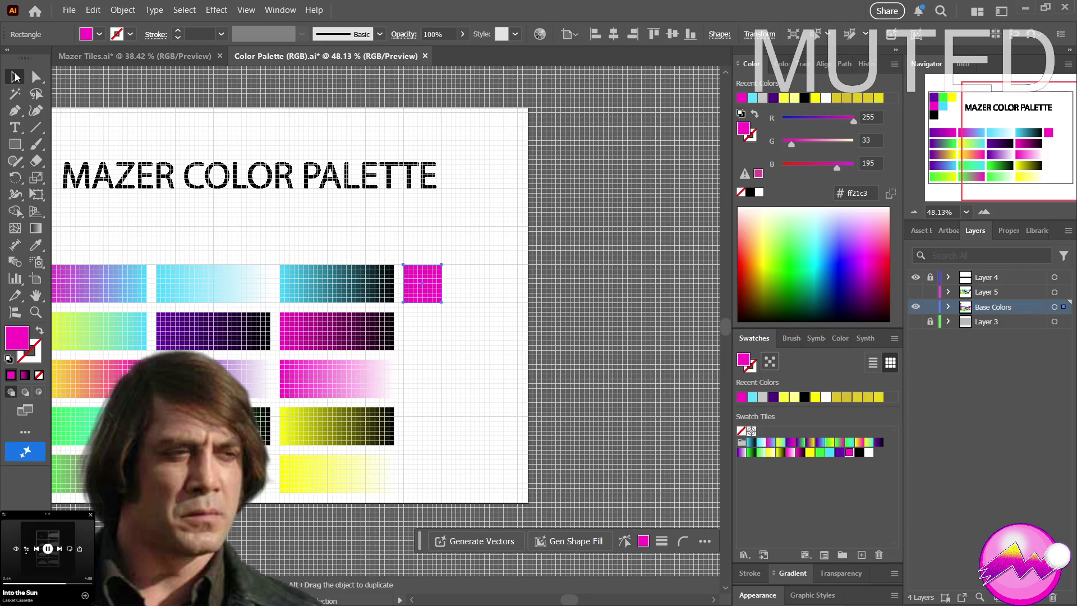
Alt-drag a copy of the magenta square directly below it and hide the grid
{"action": "left_click_drag", "start_coordinate": [409, 295], "coordinate": [407, 346], "text": "alt"}
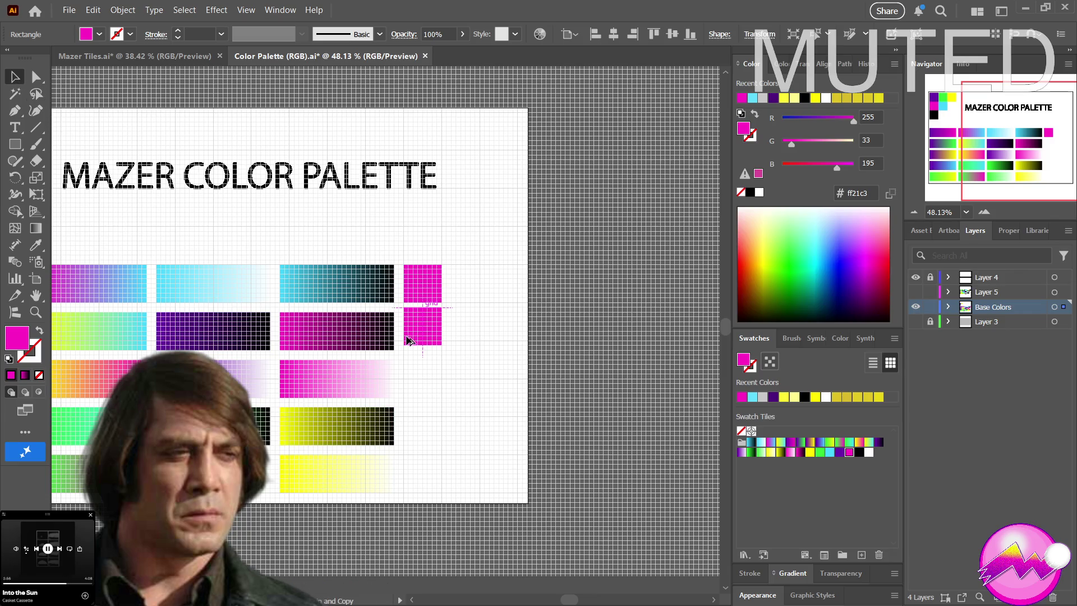
{"action": "left_click", "coordinate": [486, 373]}
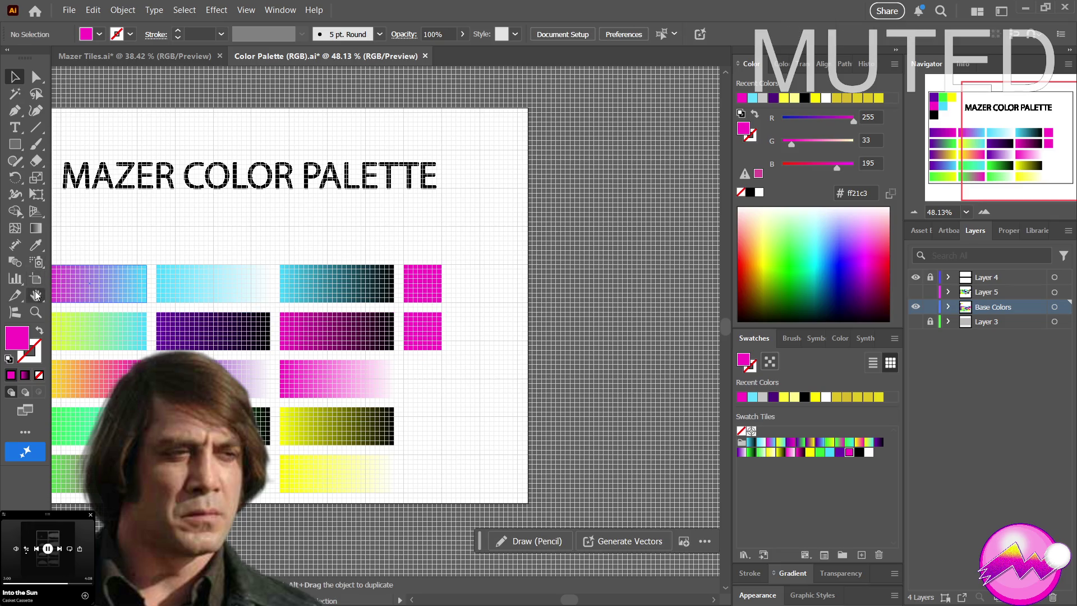
{"action": "left_click", "coordinate": [40, 245]}
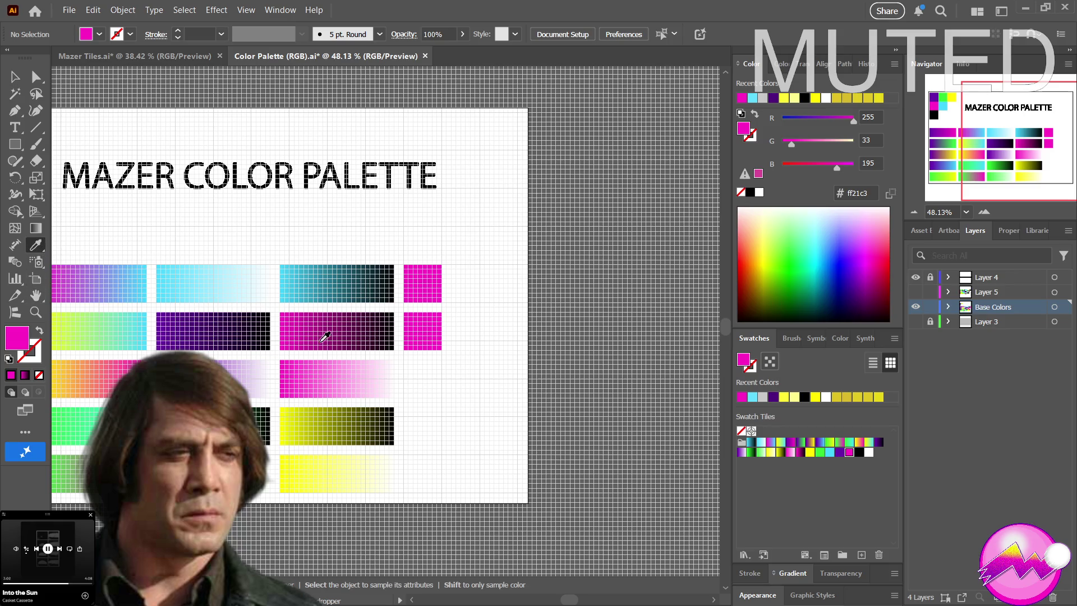
{"action": "key", "text": "ctrl+apostrophe"}
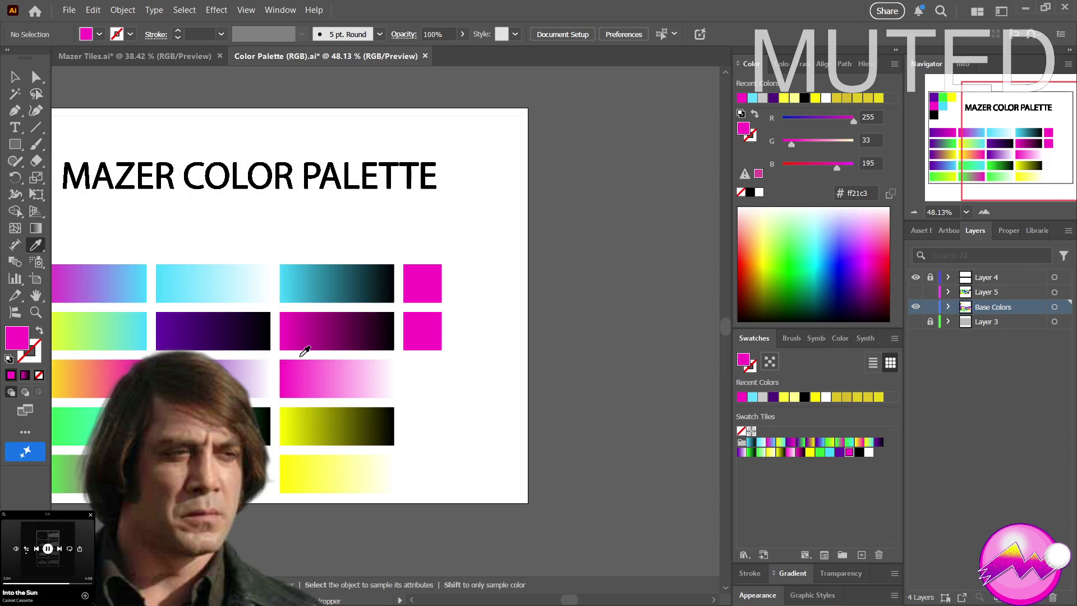
Eyedropper dark magenta 941371 from the magenta-to-black gradient into the copy, then duplicate it lower
{"action": "left_click", "coordinate": [334, 322]}
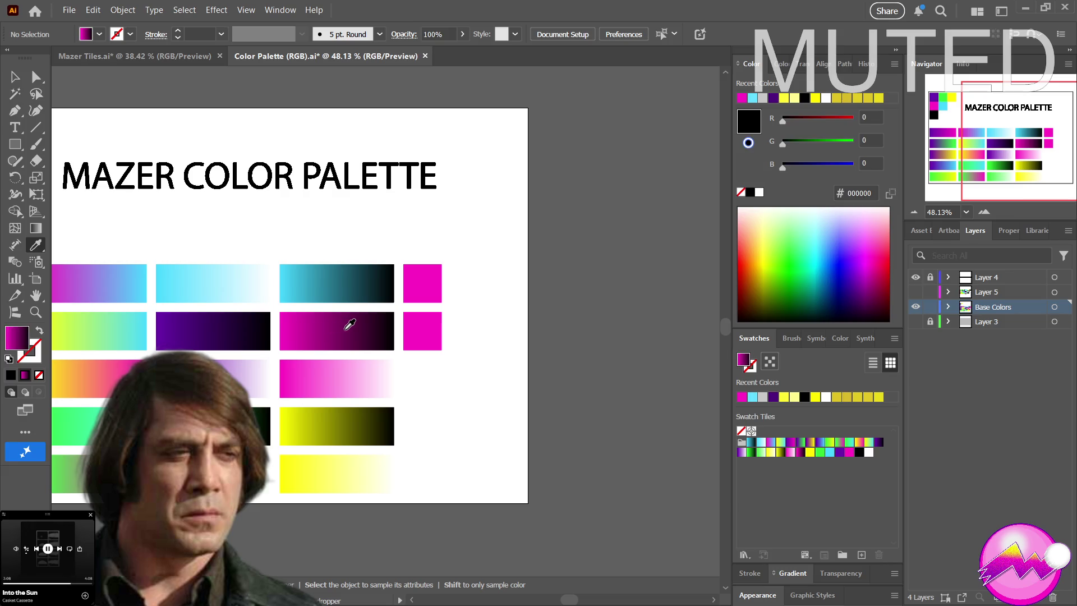
{"action": "left_click", "coordinate": [350, 325], "text": "ctrl"}
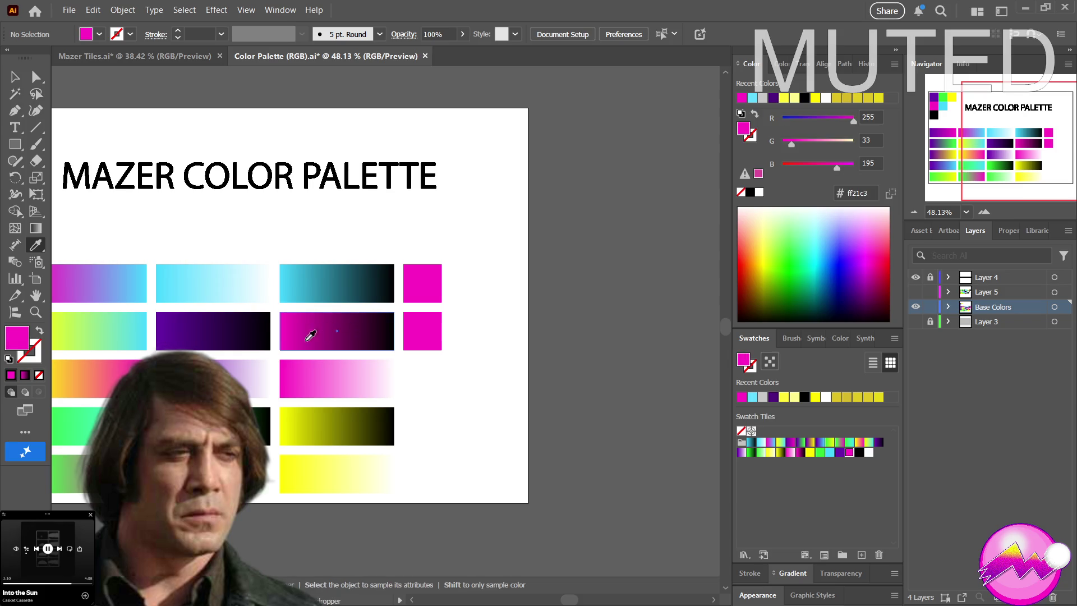
{"action": "left_click", "coordinate": [405, 329], "text": "ctrl"}
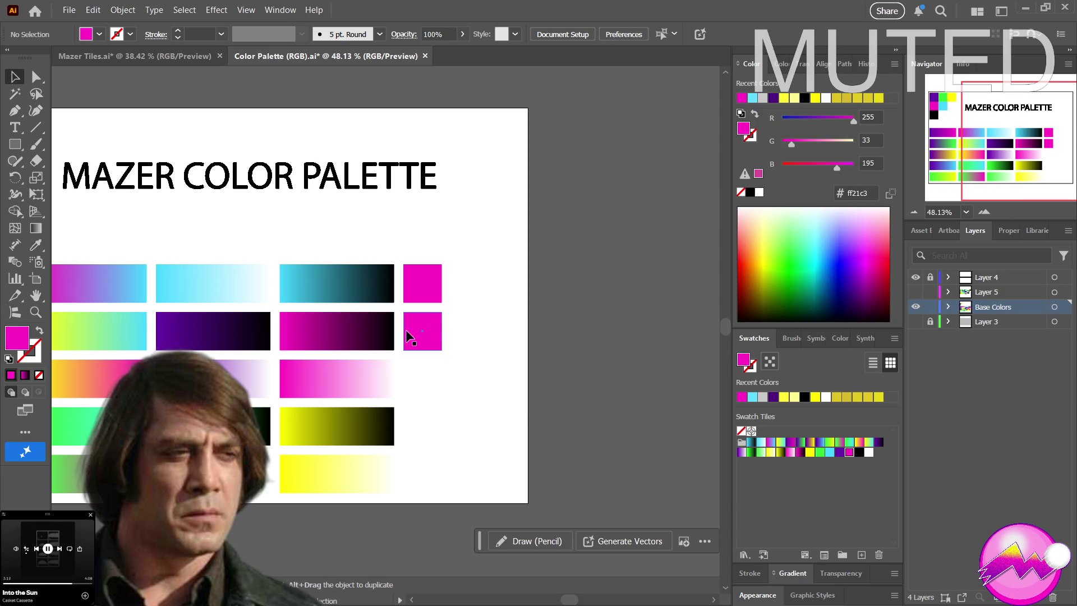
{"action": "key", "text": "v"}
{"action": "key", "text": "ctrl+h"}
{"action": "key", "text": "i"}
{"action": "left_click_drag", "start_coordinate": [353, 348], "coordinate": [341, 328]}
{"action": "left_click_drag", "start_coordinate": [332, 325], "coordinate": [324, 326]}
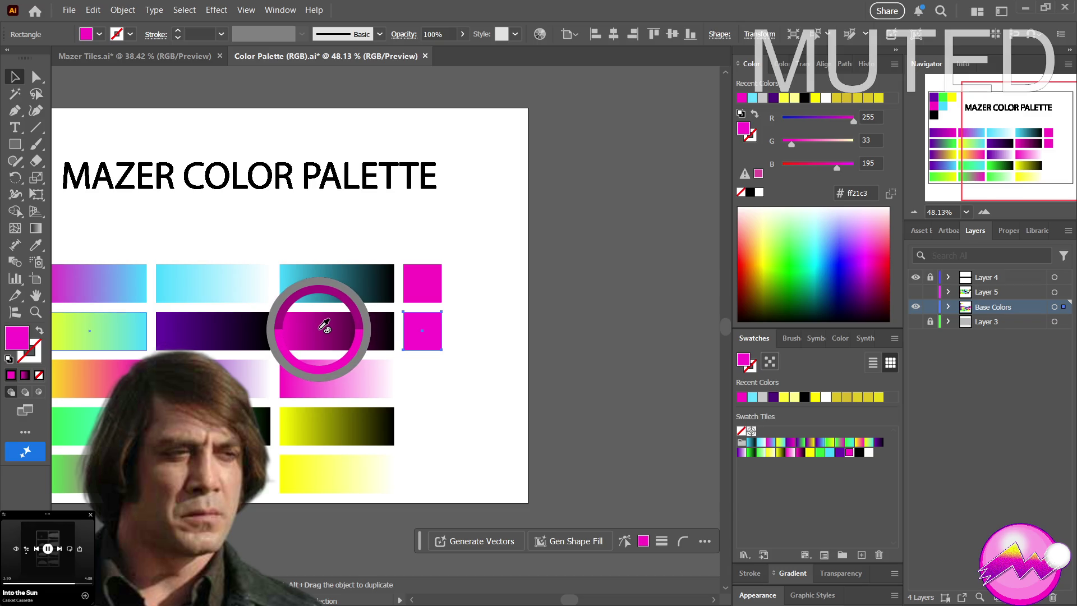
{"action": "left_click_drag", "start_coordinate": [324, 326], "coordinate": [334, 328]}
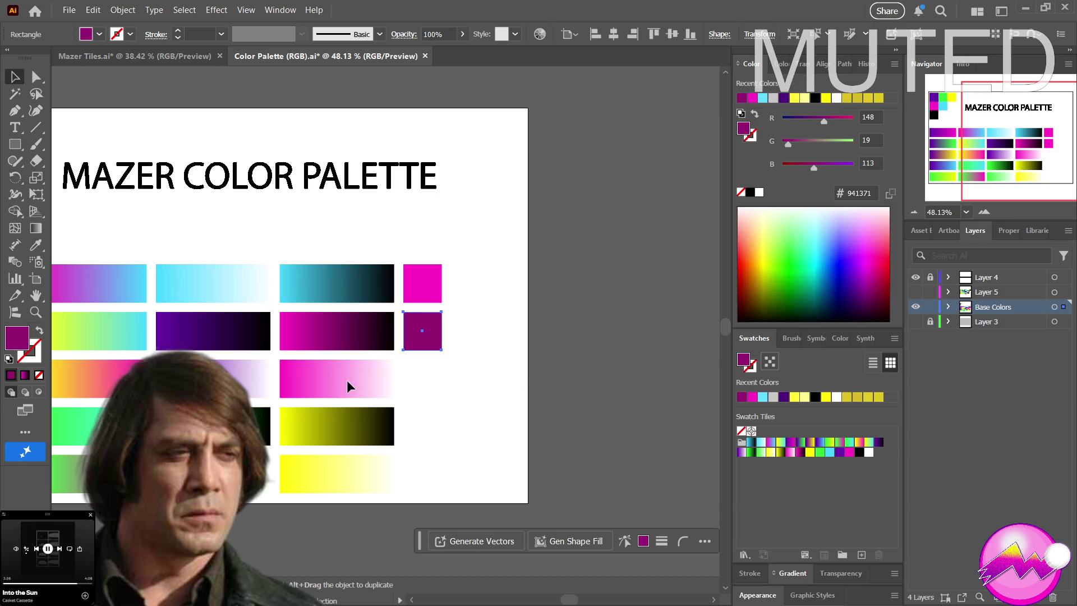
{"action": "left_click_drag", "start_coordinate": [422, 343], "coordinate": [422, 391], "text": "alt"}
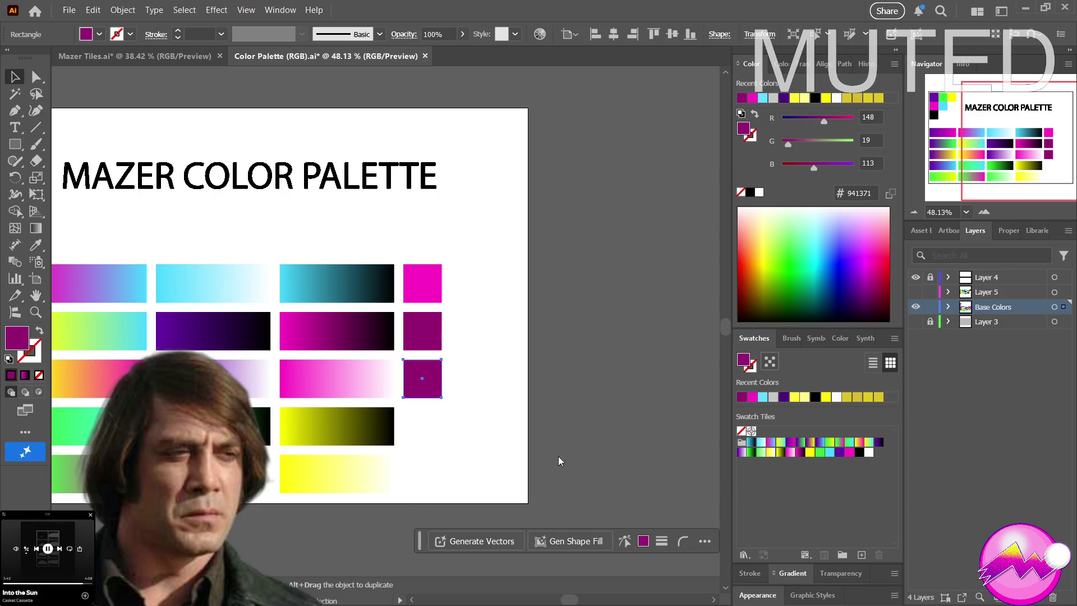
Fill the new square light pink ff8fe1 from the pink gradient, then copy it one row down
{"action": "left_click_drag", "start_coordinate": [773, 381], "coordinate": [369, 327]}
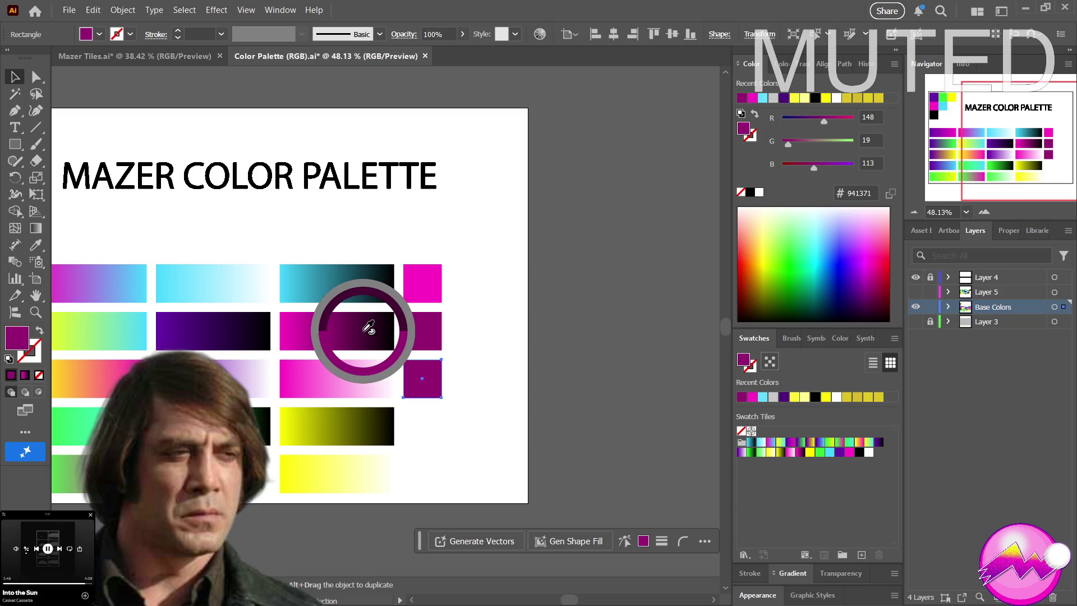
{"action": "mouse_move", "coordinate": [368, 328]}
{"action": "left_mouse_down"}
{"action": "mouse_move", "coordinate": [407, 366]}
{"action": "mouse_move", "coordinate": [326, 375]}
{"action": "mouse_move", "coordinate": [339, 376]}
{"action": "left_mouse_up"}
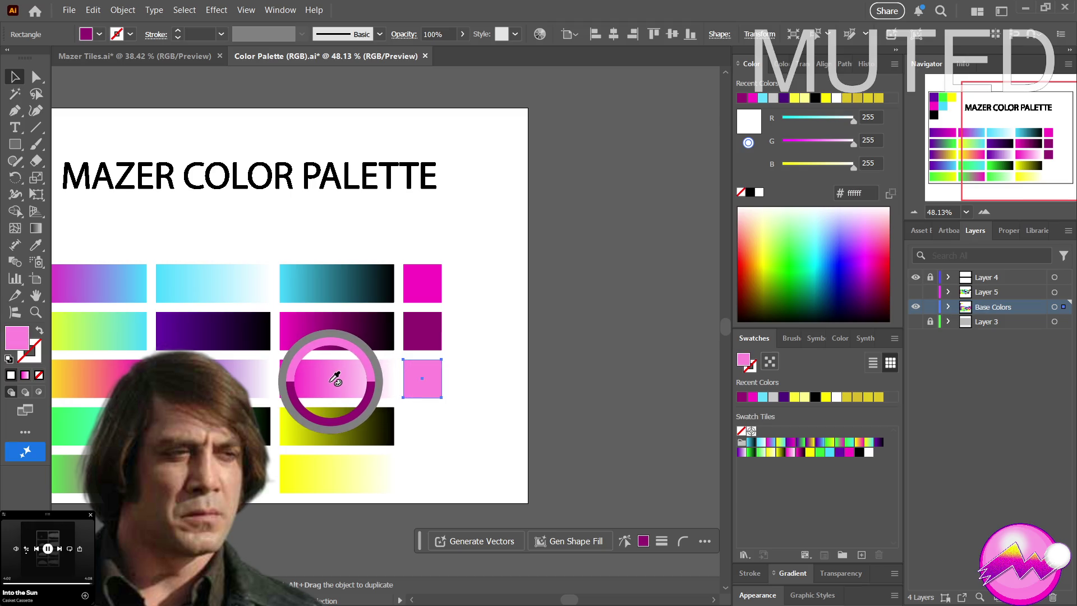
{"action": "mouse_move", "coordinate": [338, 377]}
{"action": "left_mouse_down"}
{"action": "mouse_move", "coordinate": [350, 384]}
{"action": "mouse_move", "coordinate": [360, 365]}
{"action": "mouse_move", "coordinate": [342, 380]}
{"action": "left_mouse_up"}
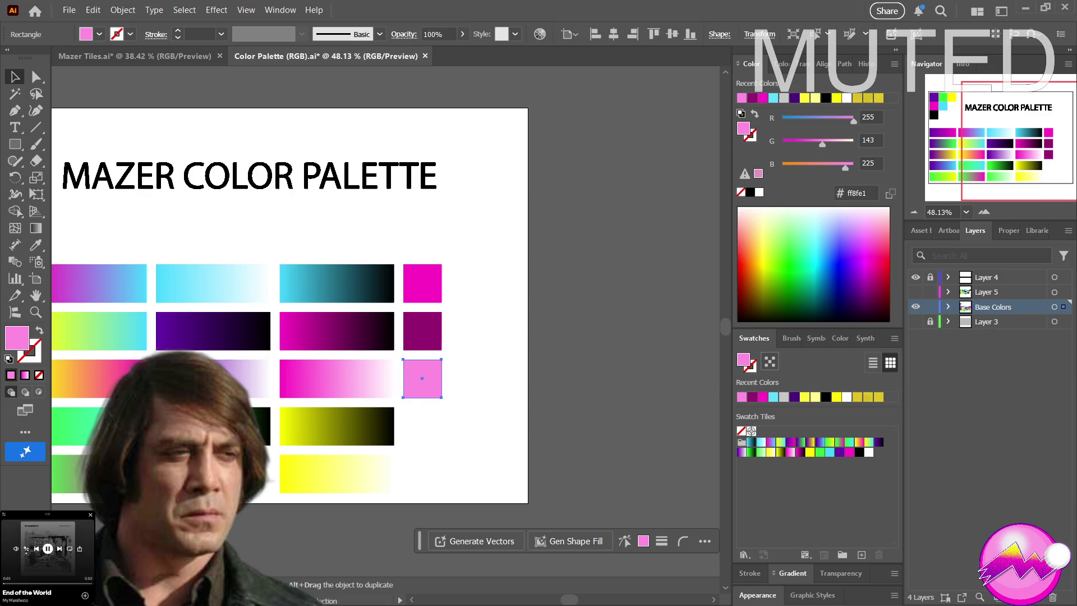
{"action": "left_click_drag", "start_coordinate": [429, 387], "coordinate": [426, 430], "text": "alt"}
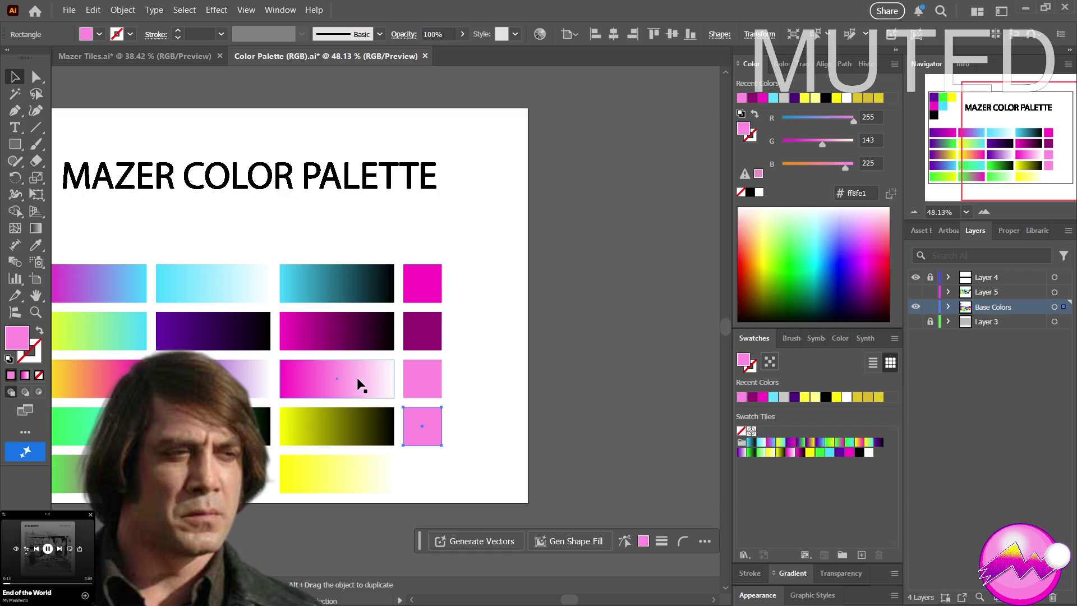
Zoom out and delete the spare pink square in row four
{"action": "key", "text": "z"}
{"action": "left_click", "coordinate": [393, 379], "text": "alt"}
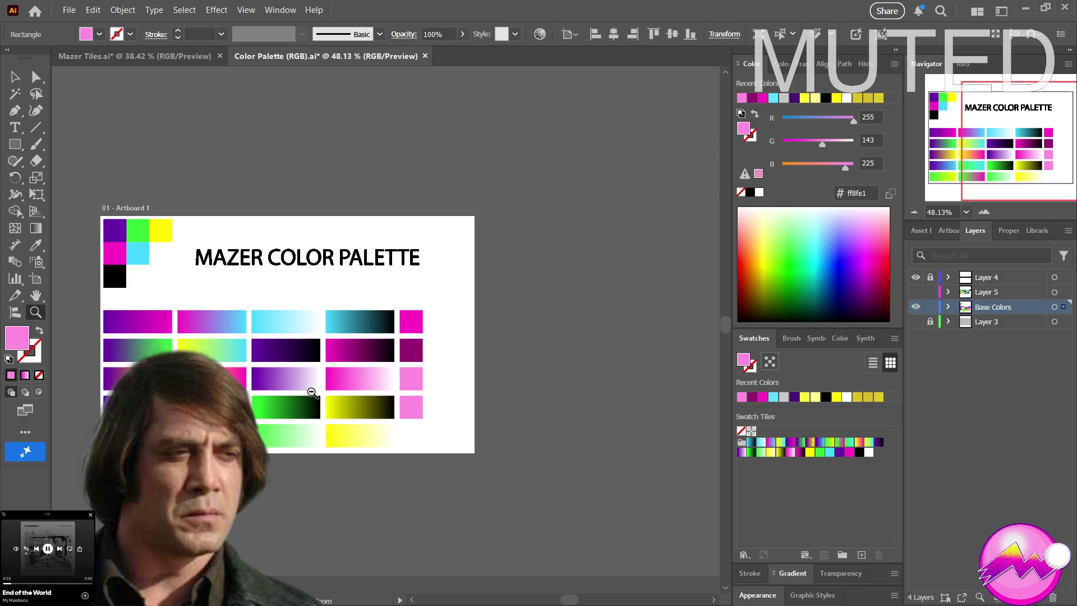
{"action": "left_click", "coordinate": [317, 392]}
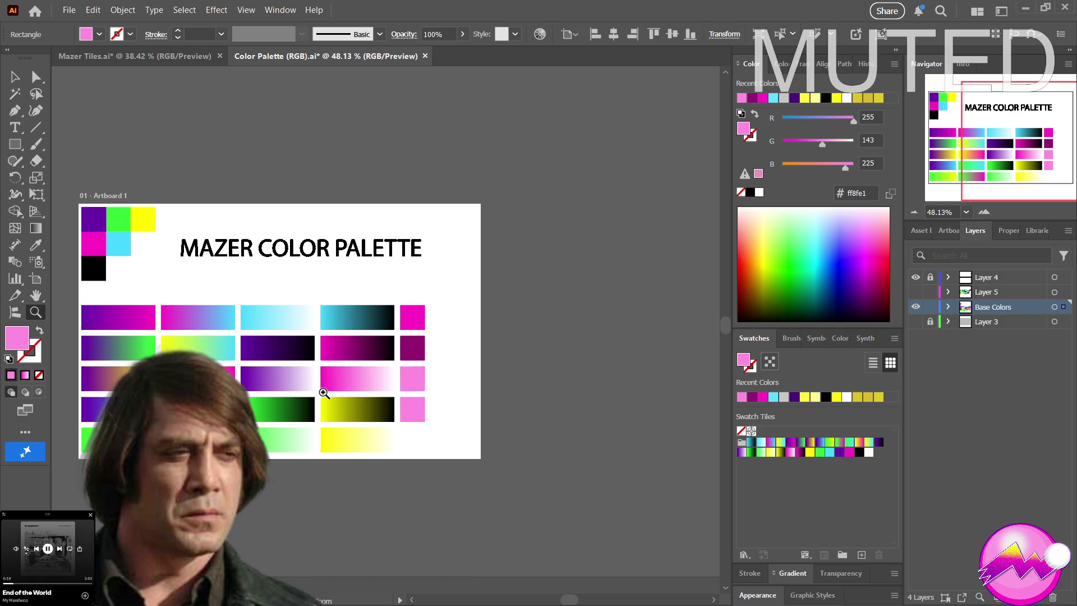
{"action": "key", "text": "a"}
{"action": "left_click", "coordinate": [413, 412]}
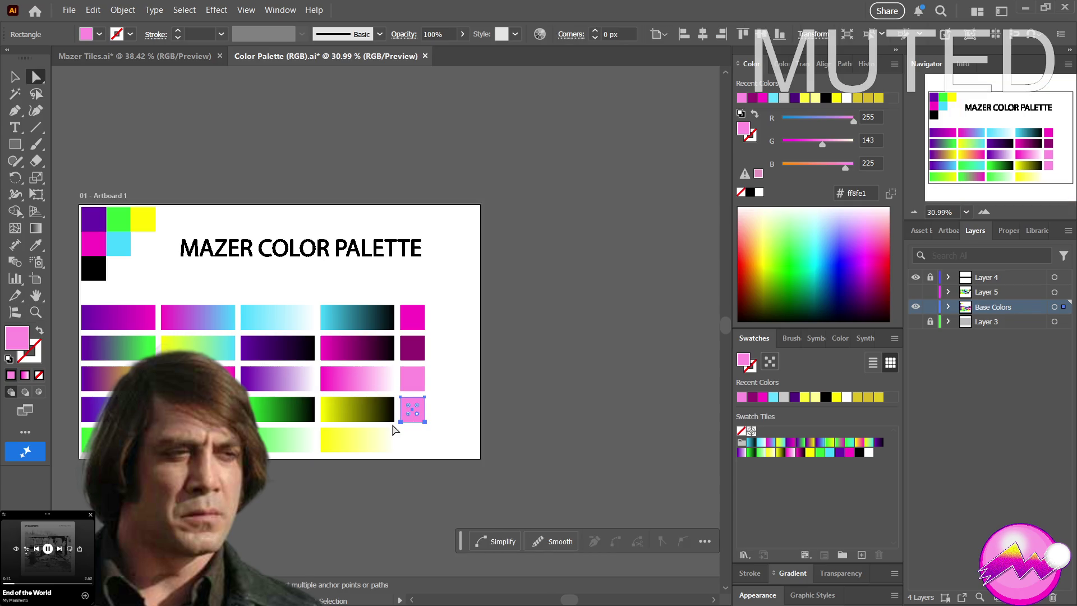
{"action": "key", "text": "Delete"}
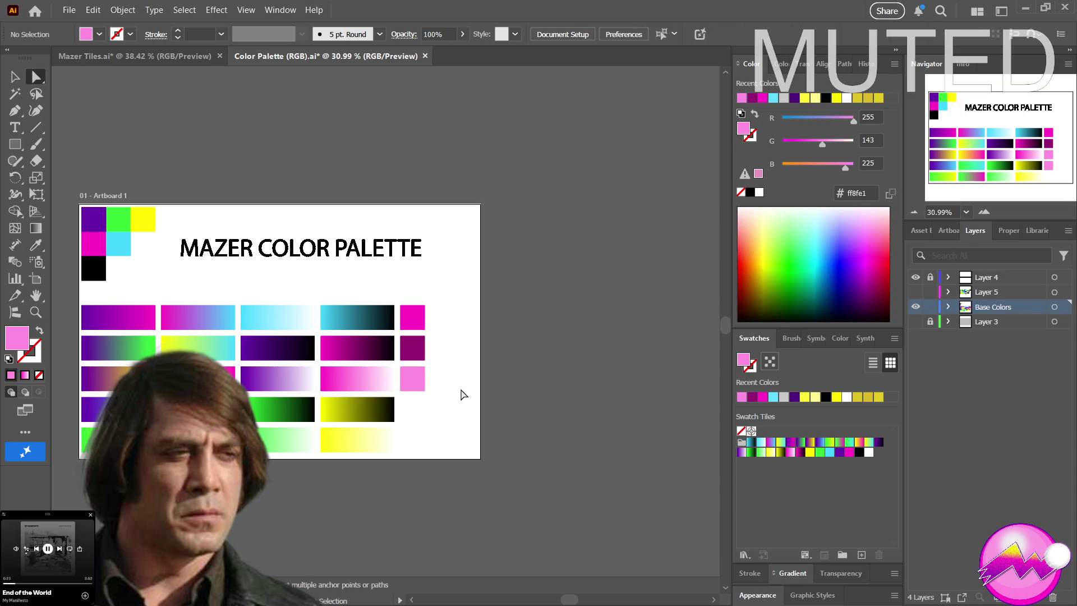
Select the magenta, dark magenta and pink squares and Alt-drag a copy to the right
{"action": "left_click_drag", "start_coordinate": [440, 410], "coordinate": [401, 291]}
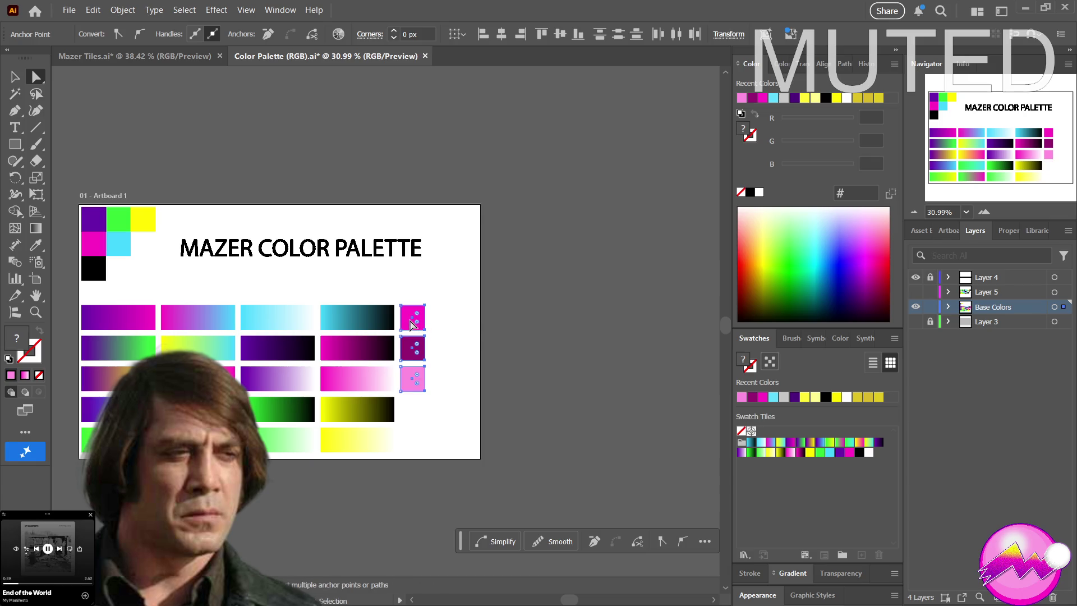
{"action": "key", "text": "v"}
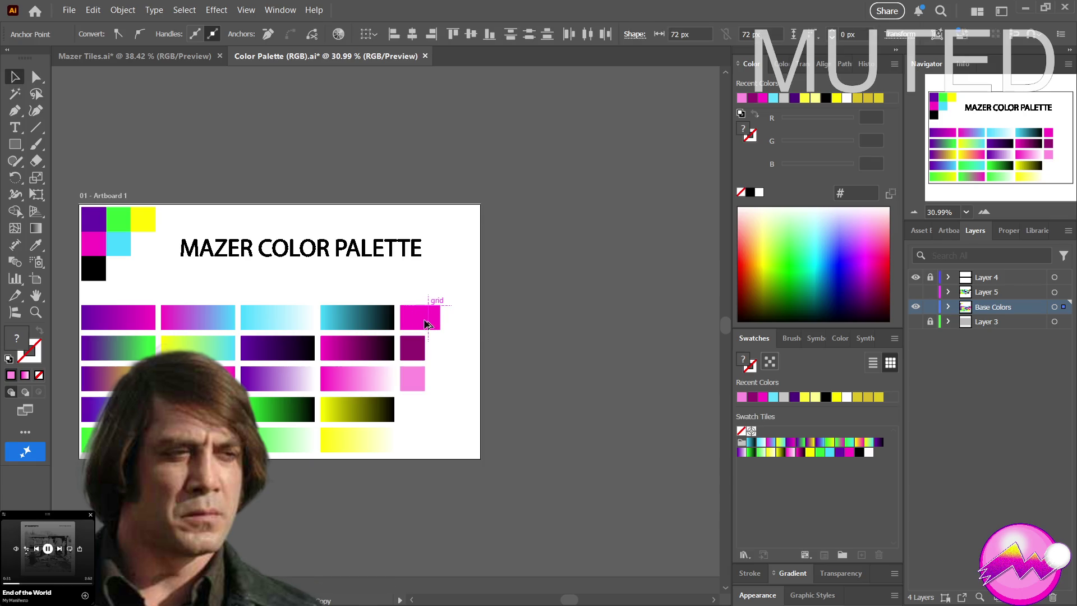
{"action": "left_click", "coordinate": [413, 320]}
{"action": "left_click", "coordinate": [407, 339], "text": "shift"}
{"action": "left_click", "coordinate": [407, 381], "text": "shift"}
{"action": "left_click_drag", "start_coordinate": [414, 327], "coordinate": [442, 325]}
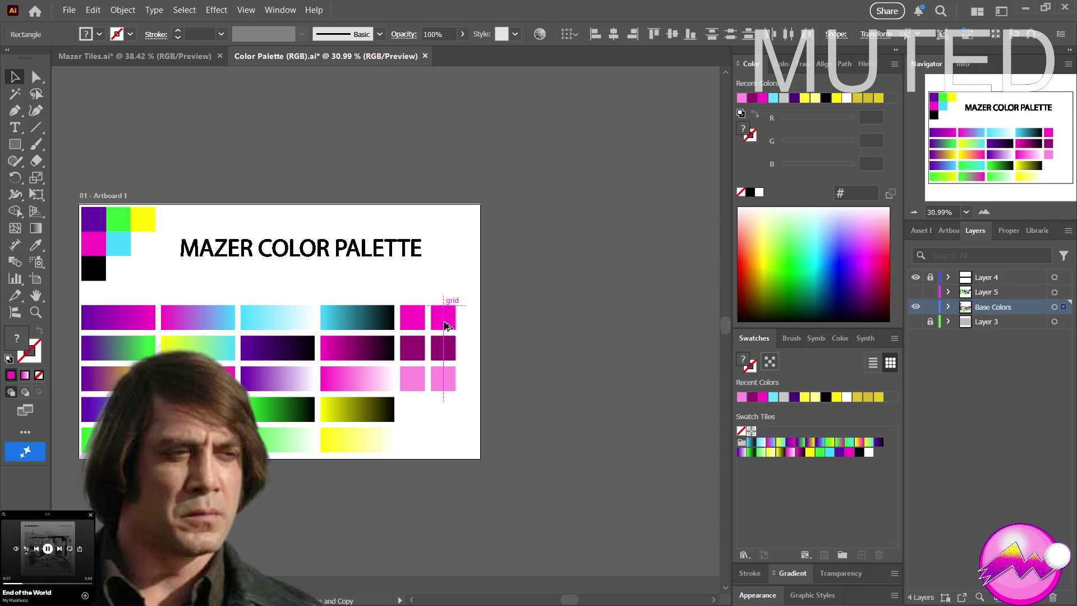
{"action": "left_click", "coordinate": [409, 412]}
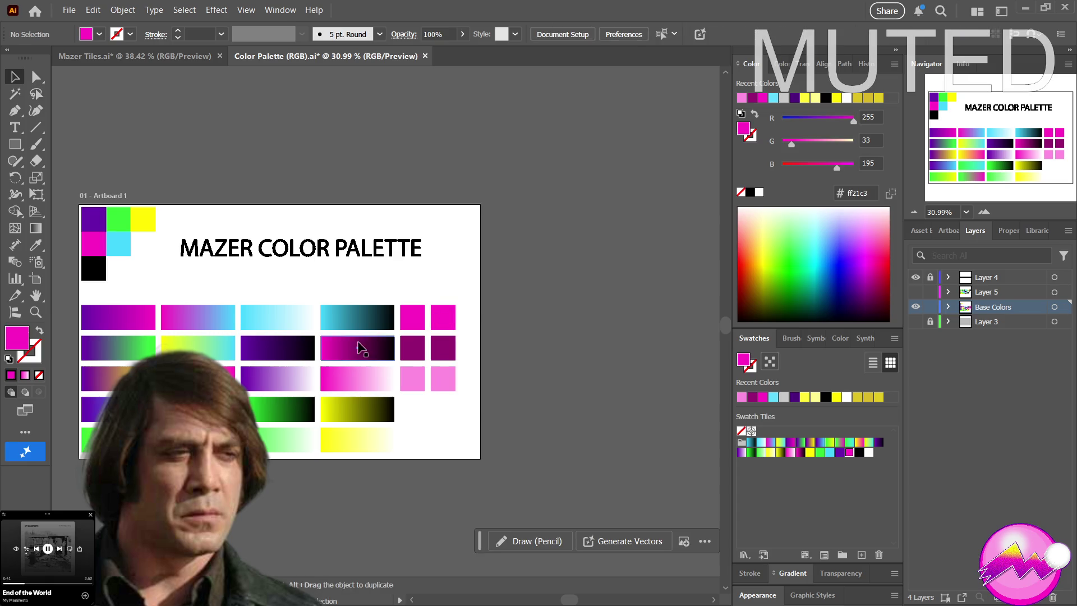
Fill the copied dark magenta square with dark teal sampled from the gradient
{"action": "left_click", "coordinate": [444, 347]}
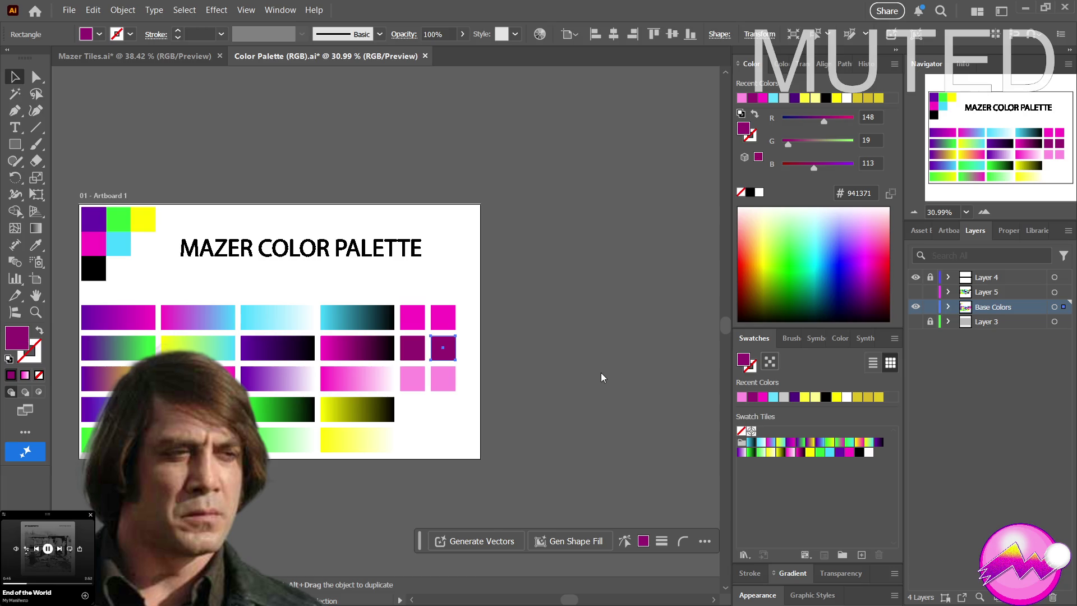
{"action": "key", "text": "i"}
{"action": "left_click", "coordinate": [377, 295]}
{"action": "left_click_drag", "start_coordinate": [377, 295], "coordinate": [362, 315]}
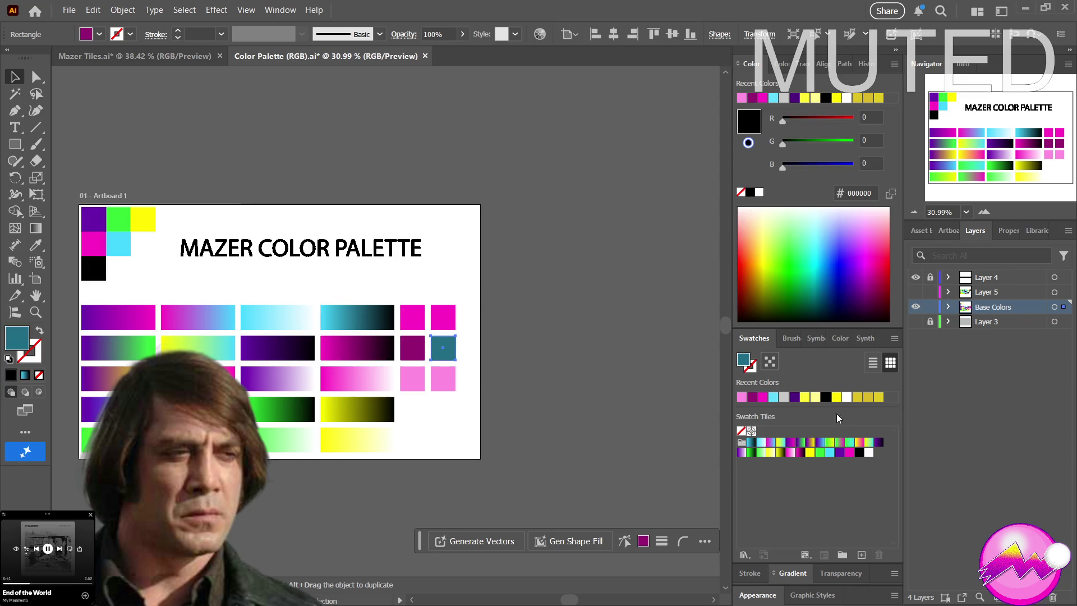
{"action": "key", "text": "ctrl+z"}
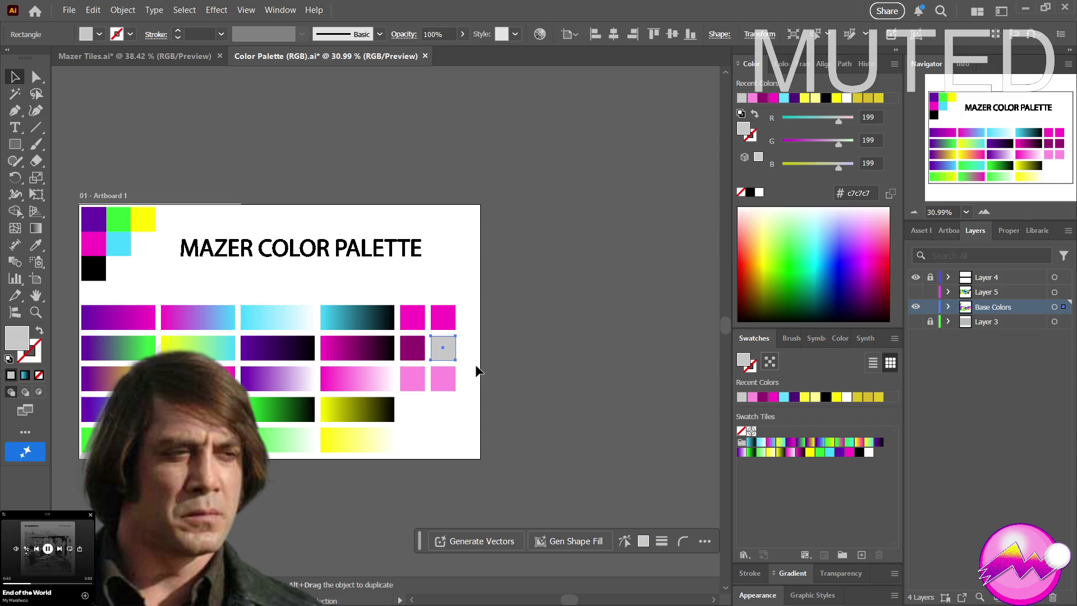
{"action": "key", "text": "ctrl+z"}
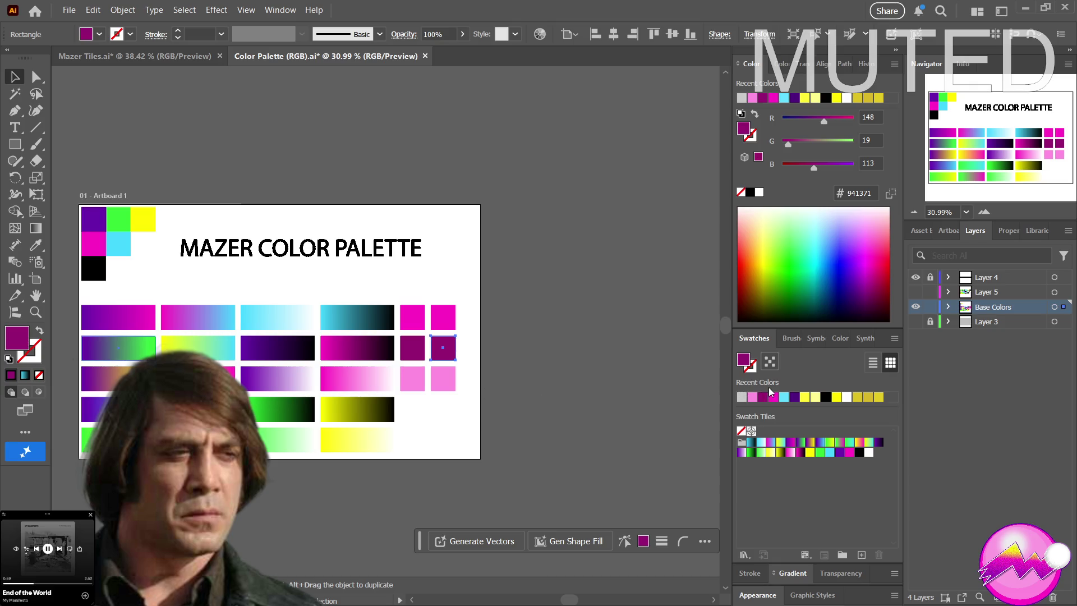
{"action": "left_click_drag", "start_coordinate": [702, 377], "coordinate": [368, 317]}
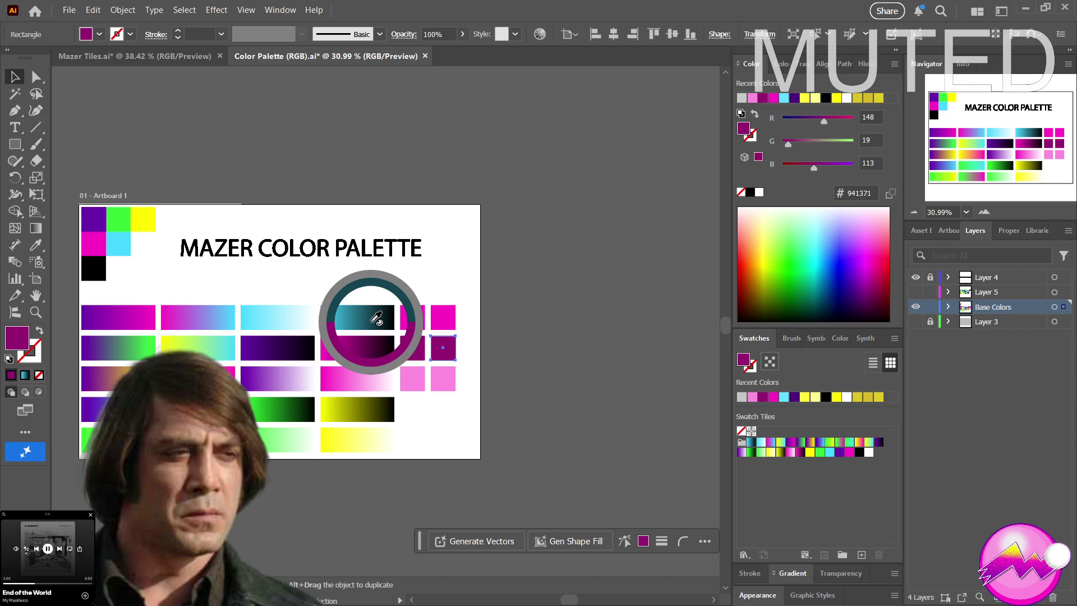
{"action": "left_click_drag", "start_coordinate": [367, 317], "coordinate": [361, 313]}
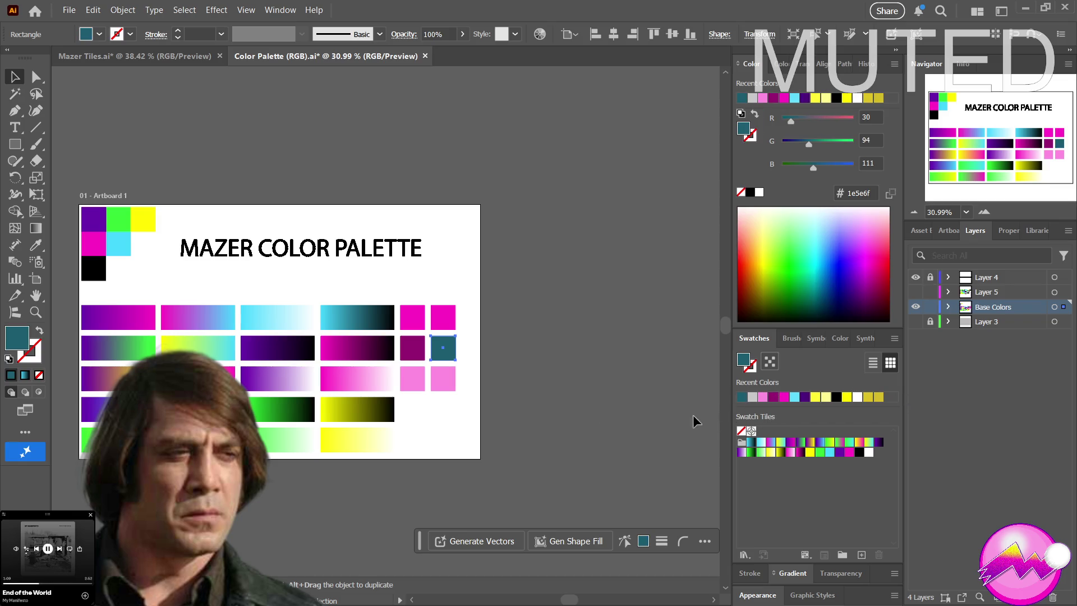
Give the top copy the cyan swatch and the pink copy light cyan b0eeff from the gradient
{"action": "left_click", "coordinate": [446, 322]}
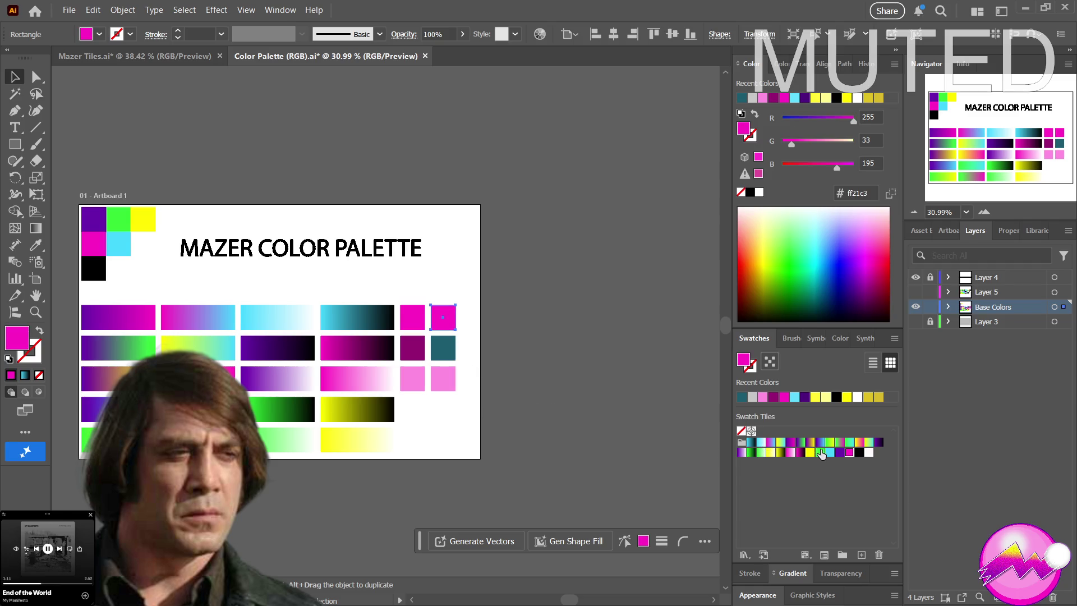
{"action": "left_click", "coordinate": [829, 452]}
{"action": "left_click", "coordinate": [442, 384]}
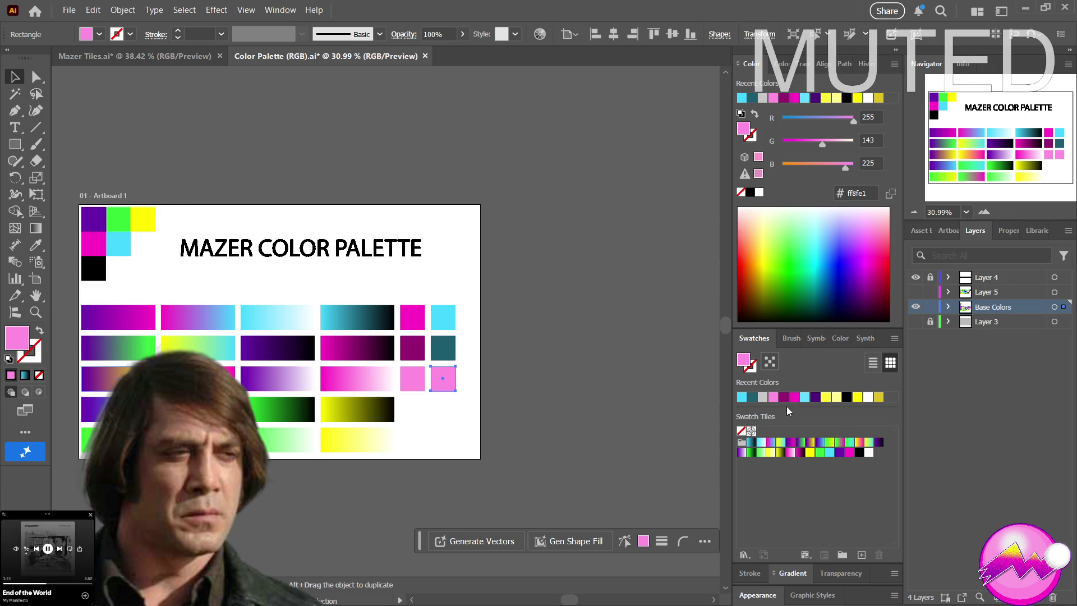
{"action": "key", "text": "i"}
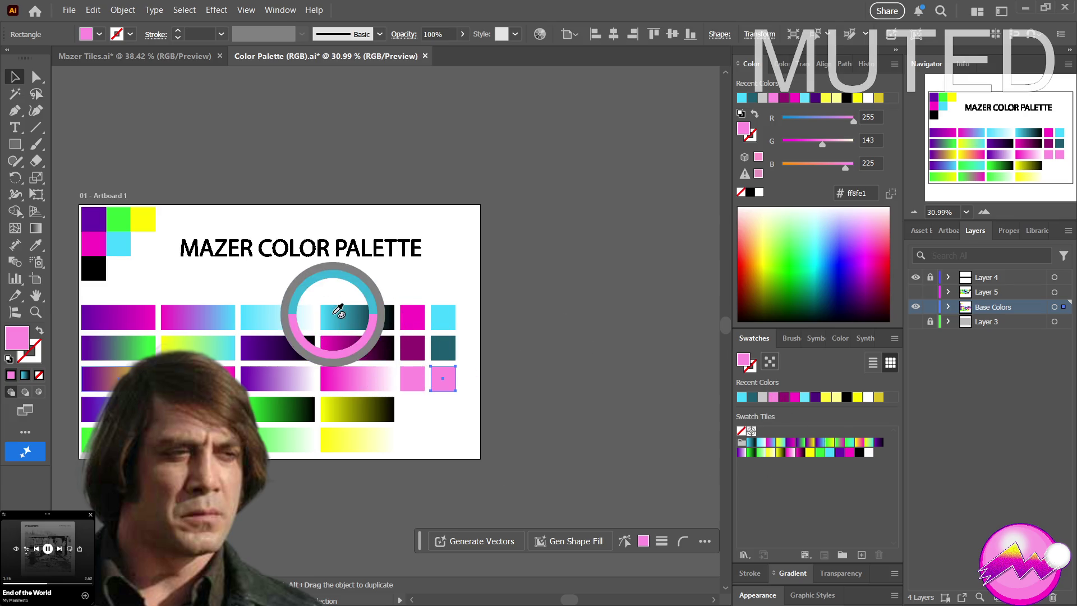
{"action": "left_click", "coordinate": [286, 318]}
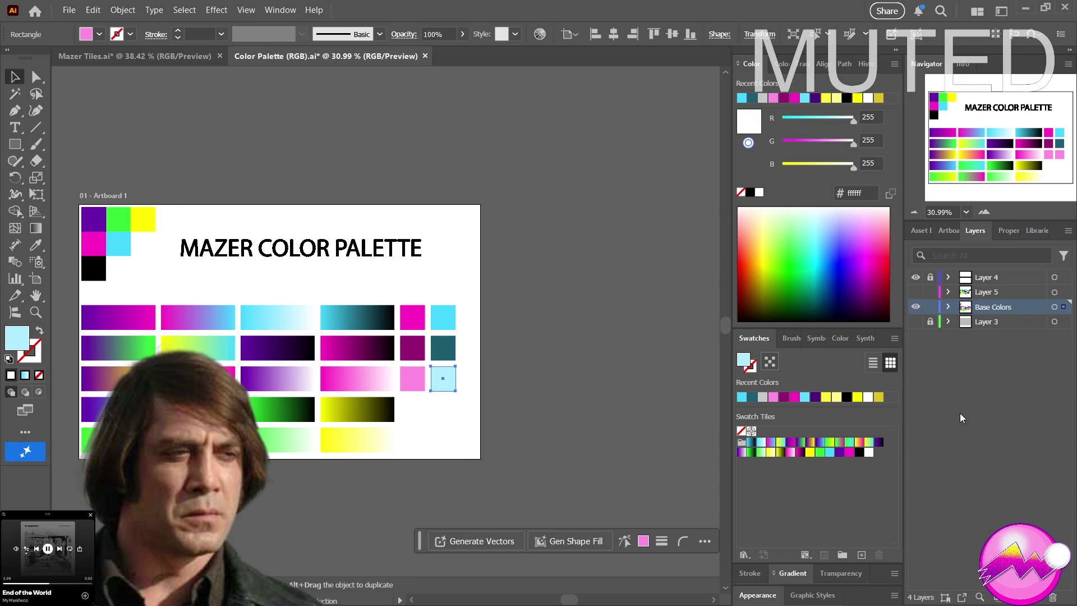
{"action": "mouse_move", "coordinate": [575, 397]}
{"action": "left_mouse_down"}
{"action": "mouse_move", "coordinate": [508, 397]}
{"action": "mouse_move", "coordinate": [453, 418]}
{"action": "mouse_move", "coordinate": [481, 419]}
{"action": "mouse_move", "coordinate": [474, 428]}
{"action": "mouse_move", "coordinate": [510, 408]}
{"action": "left_mouse_up"}
{"action": "left_click_drag", "start_coordinate": [466, 378], "coordinate": [482, 411]}
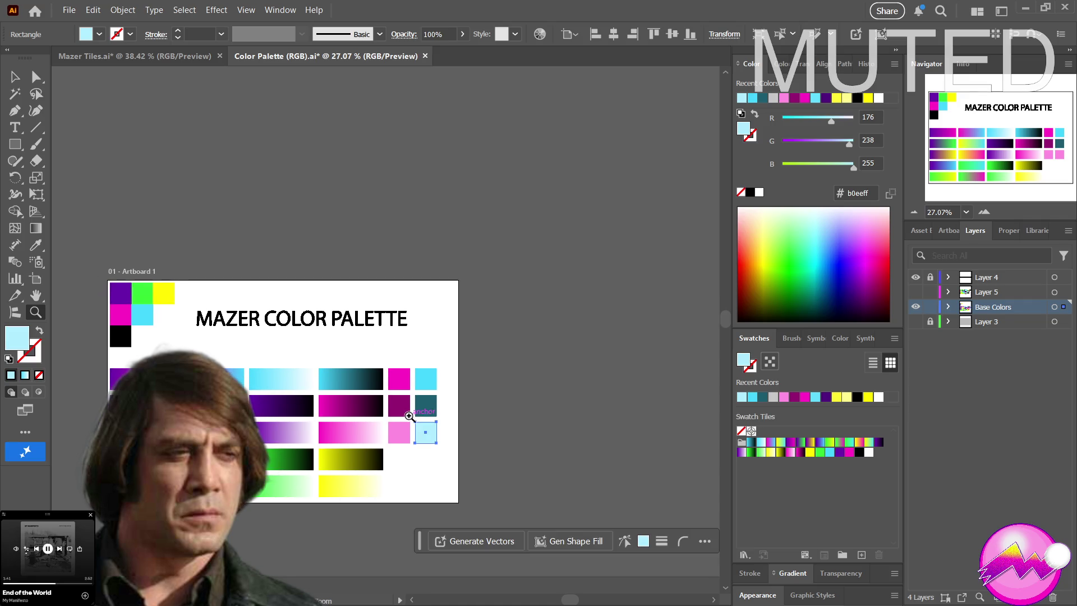
{"action": "left_click", "coordinate": [12, 81]}
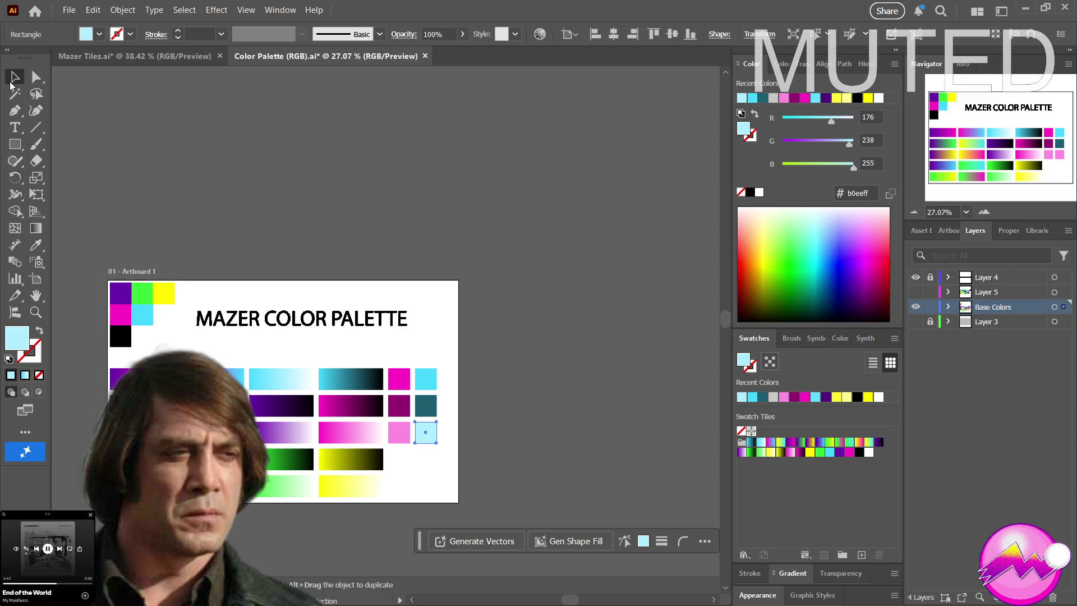
Alt-drag the cyan, dark teal and light cyan squares into a new column, then select its top square
{"action": "left_click_drag", "start_coordinate": [415, 351], "coordinate": [446, 452]}
{"action": "left_click_drag", "start_coordinate": [427, 403], "coordinate": [455, 407]}
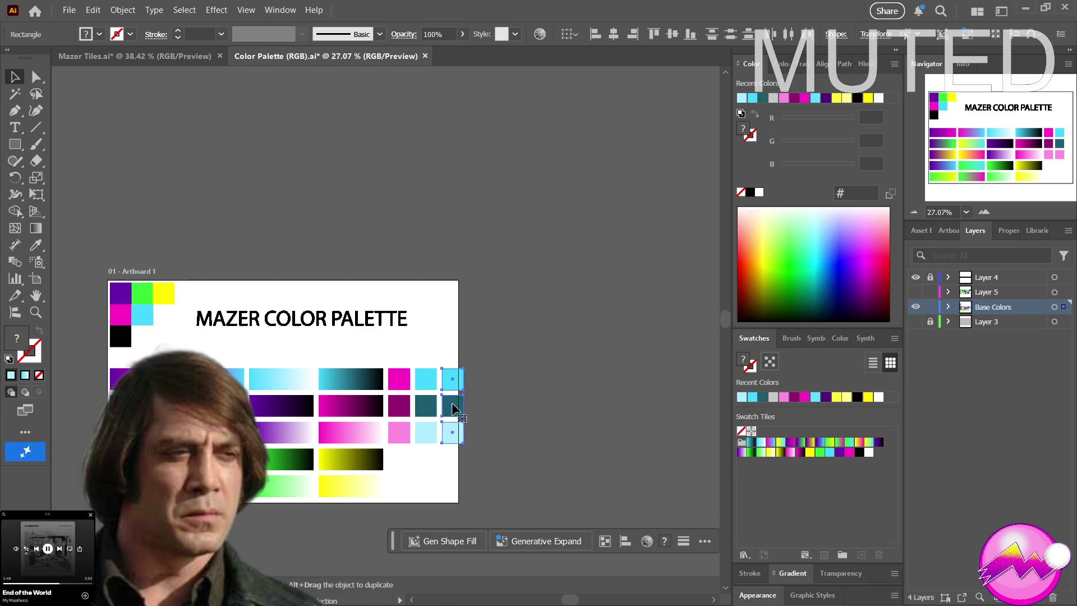
{"action": "left_click", "coordinate": [490, 402]}
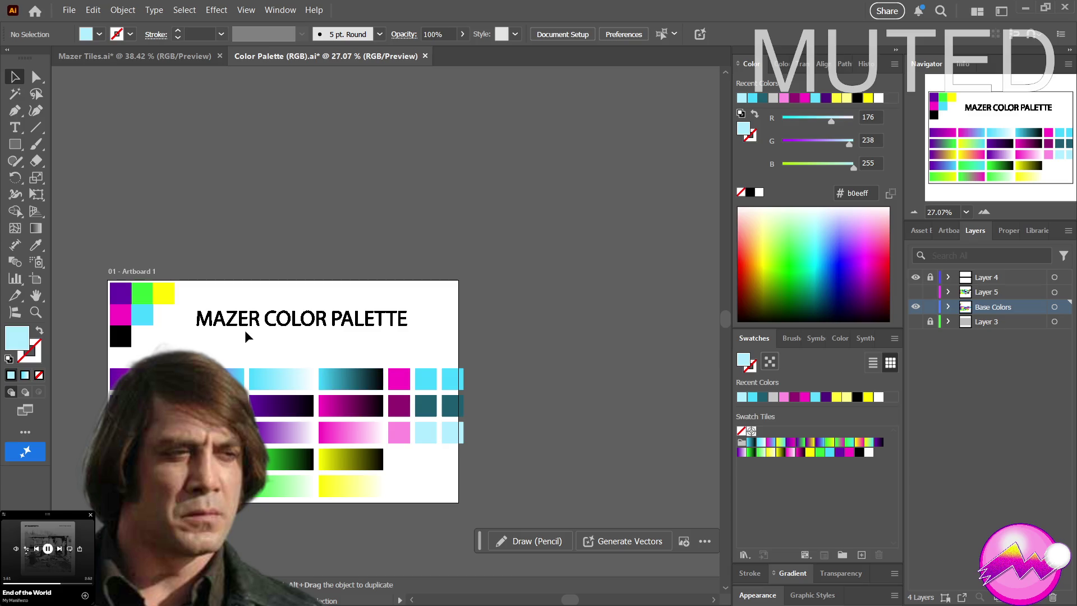
{"action": "scroll", "coordinate": [438, 408], "scroll_direction": "up", "scroll_amount": 2}
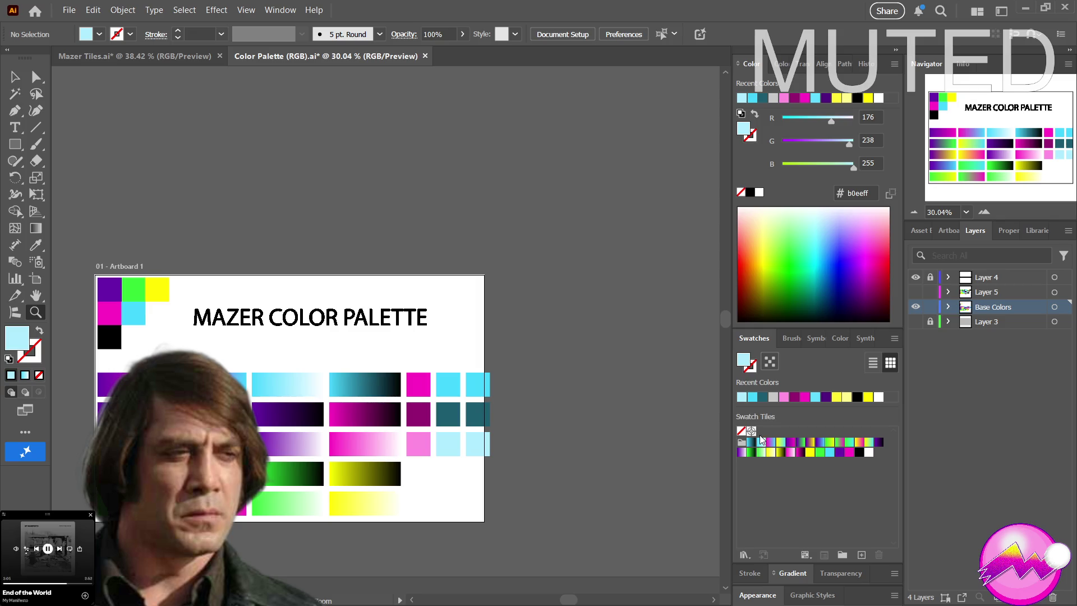
{"action": "key", "text": "v"}
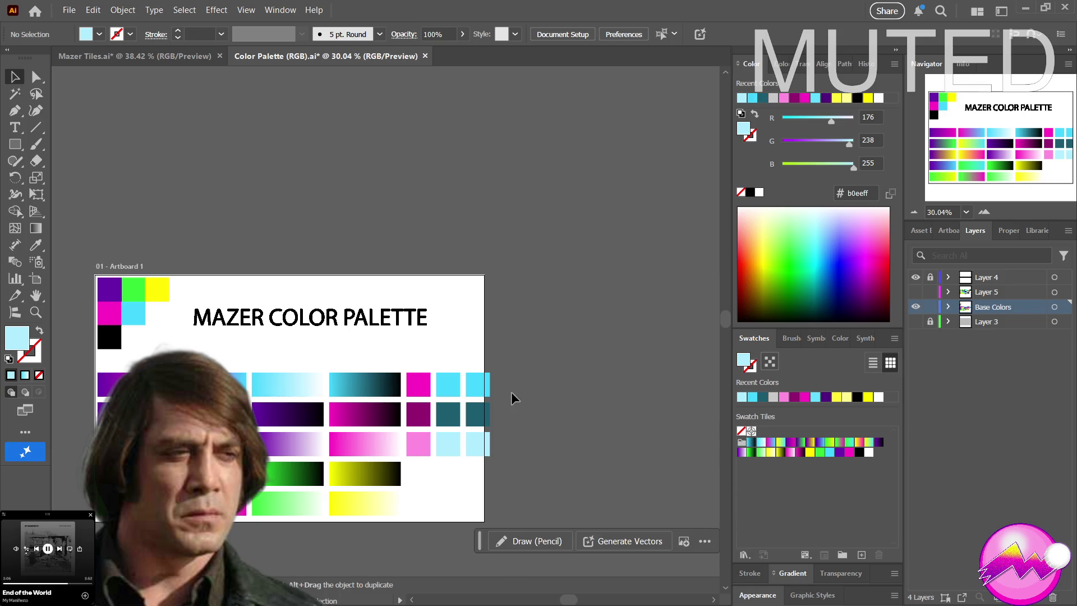
{"action": "left_click", "coordinate": [483, 387]}
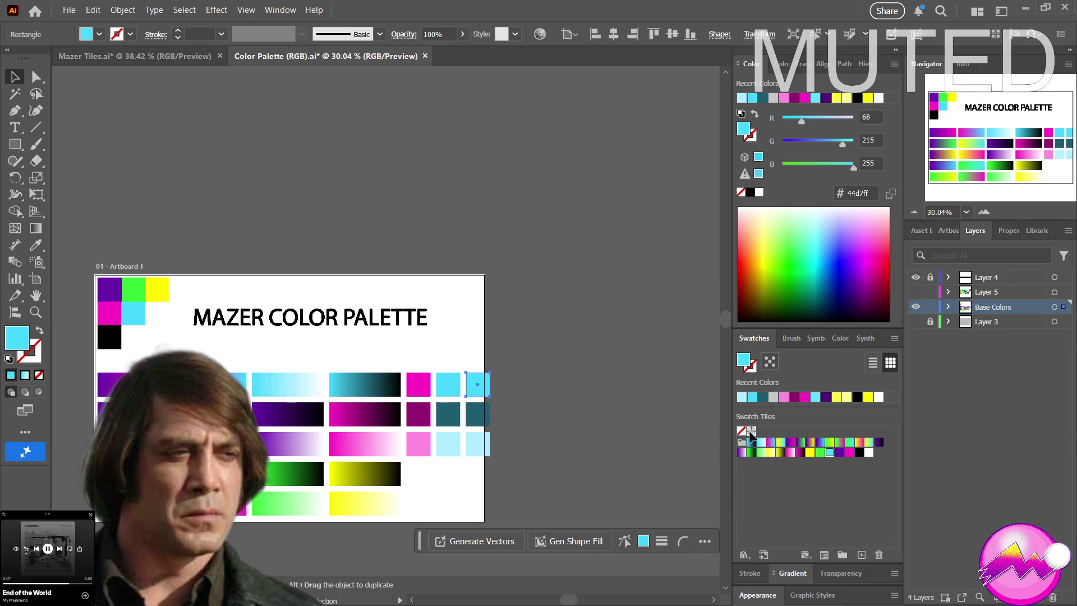
Fill the top square bright green and the teal square darker green from the green gradient
{"action": "left_click", "coordinate": [819, 452]}
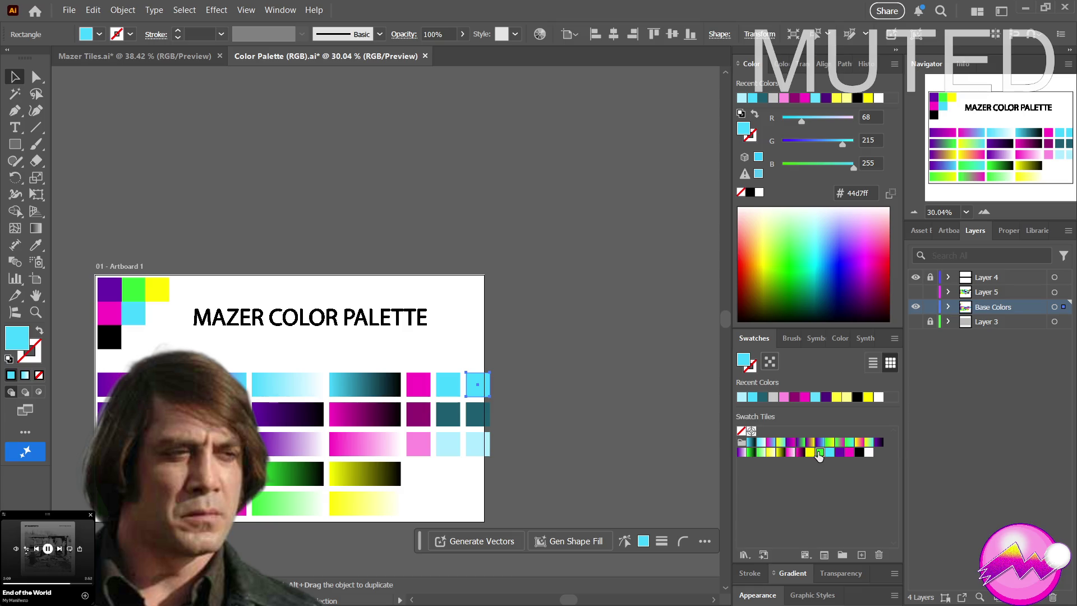
{"action": "left_click", "coordinate": [482, 415]}
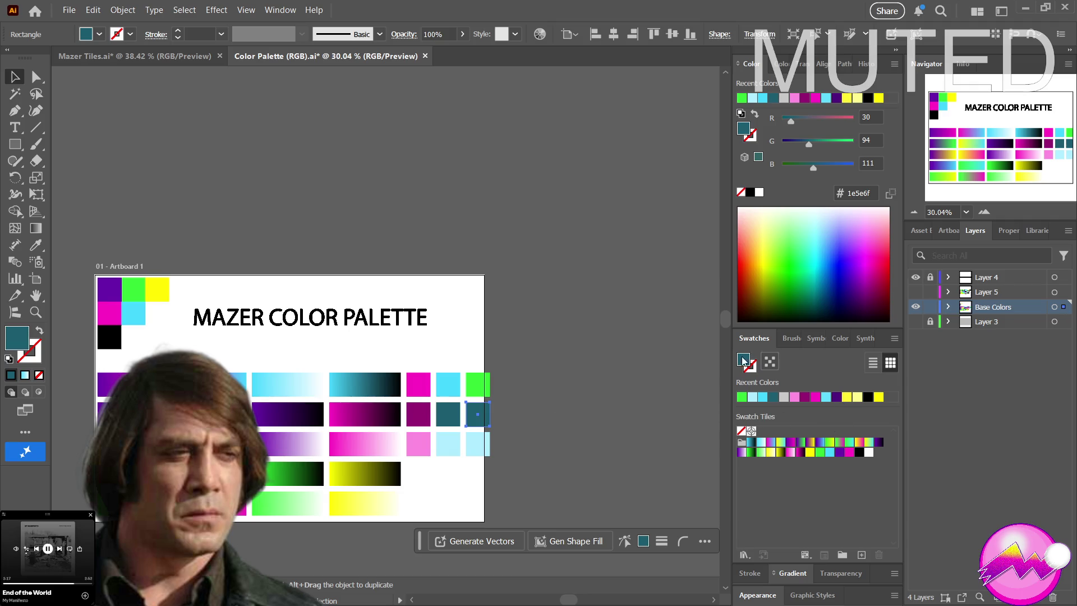
{"action": "key", "text": "i"}
{"action": "left_click_drag", "start_coordinate": [125, 361], "coordinate": [290, 470]}
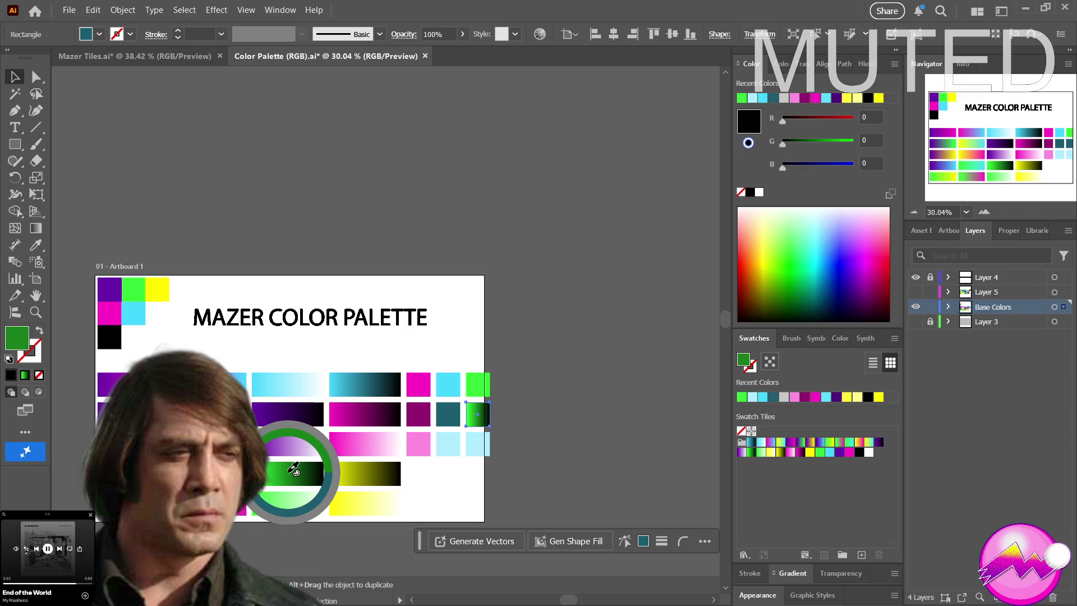
{"action": "left_click", "coordinate": [286, 469]}
{"action": "left_click", "coordinate": [283, 471], "text": "shift"}
{"action": "left_click_drag", "start_coordinate": [283, 471], "coordinate": [278, 471]}
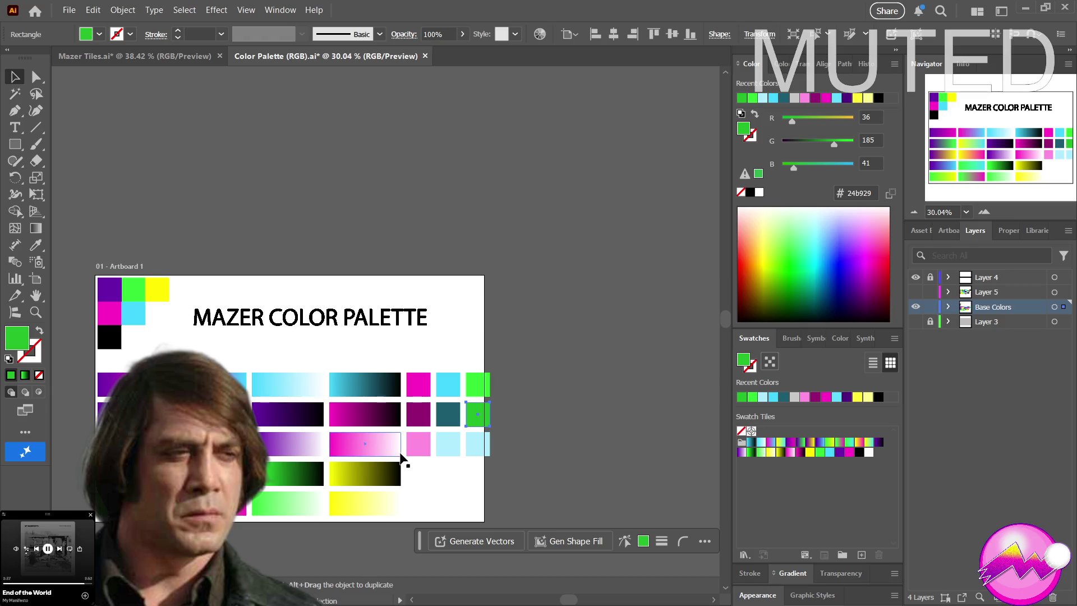
Recolour the light-blue square light green 98ff9b from the green-to-white gradient and exit Isolation Mode
{"action": "left_click", "coordinate": [477, 447]}
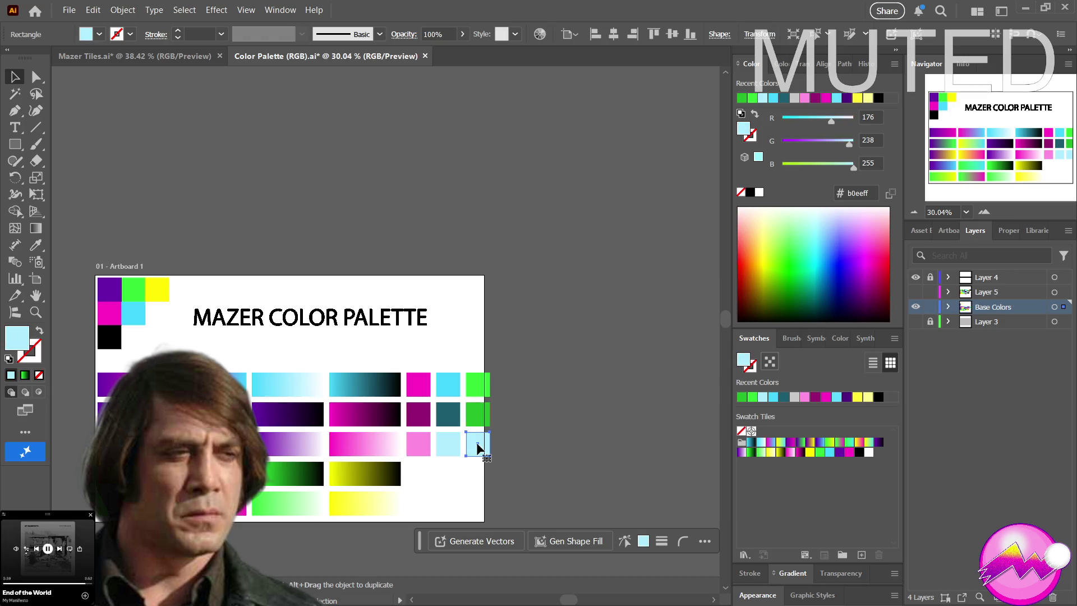
{"action": "double_click", "coordinate": [477, 447]}
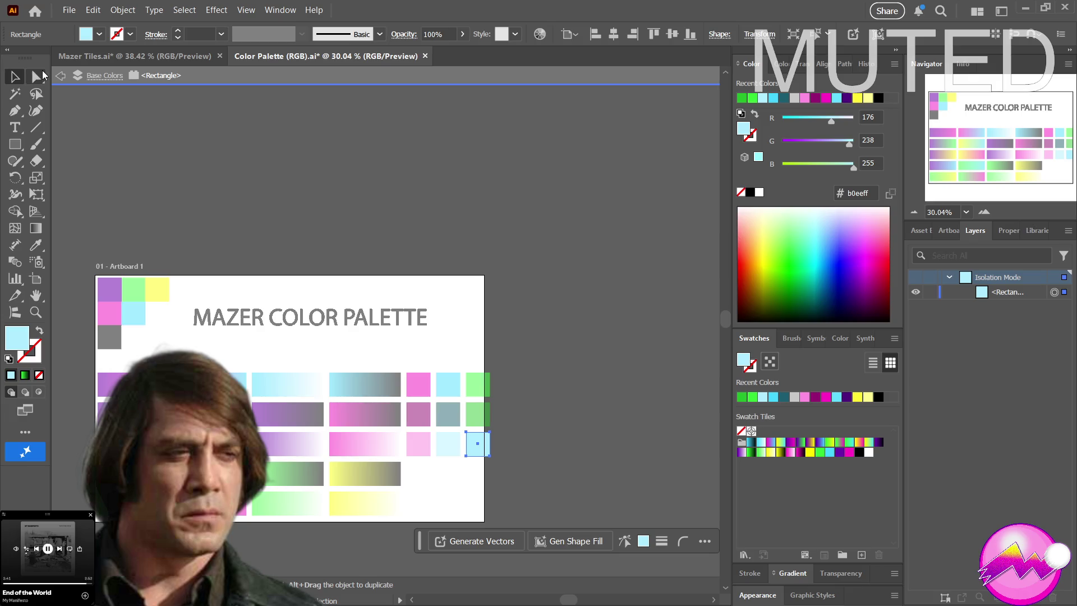
{"action": "left_click", "coordinate": [61, 79]}
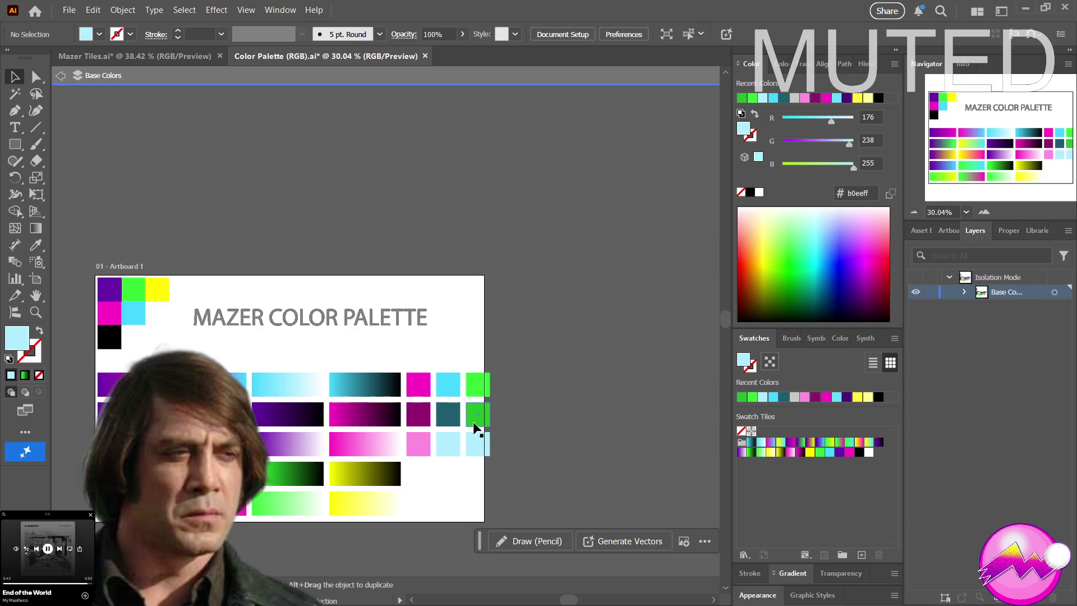
{"action": "left_click", "coordinate": [480, 445]}
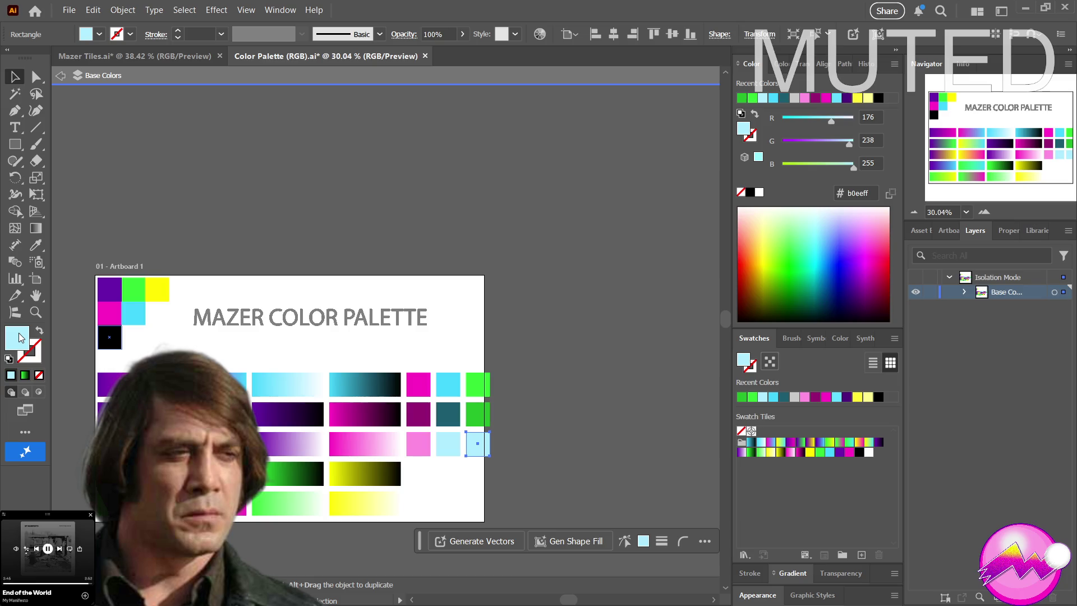
{"action": "key", "text": "i"}
{"action": "mouse_move", "coordinate": [430, 379]}
{"action": "left_mouse_down"}
{"action": "mouse_move", "coordinate": [292, 489]}
{"action": "mouse_move", "coordinate": [296, 499]}
{"action": "left_mouse_up"}
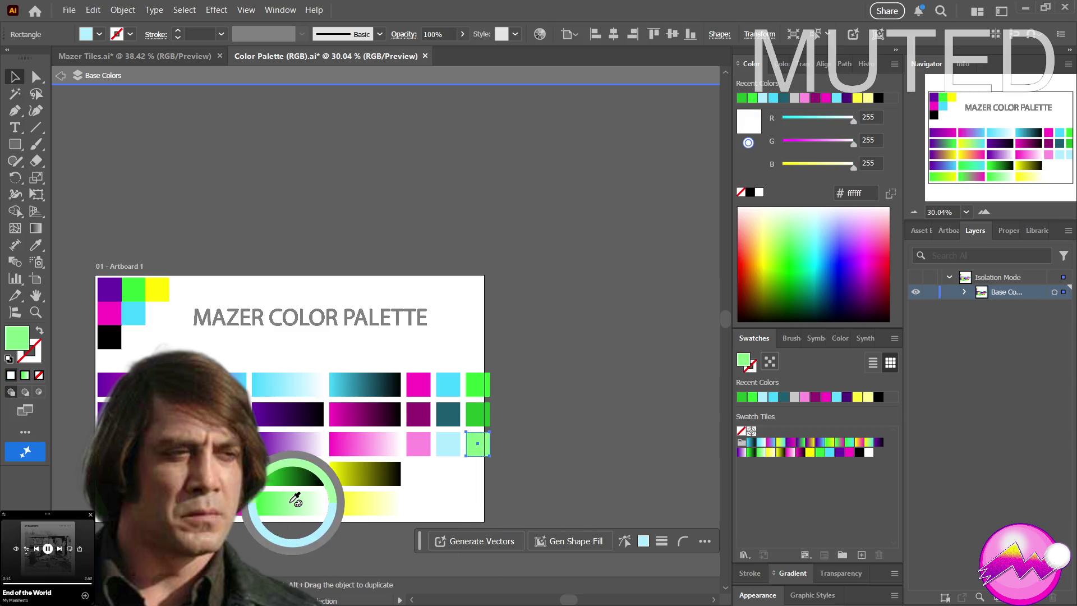
{"action": "left_click_drag", "start_coordinate": [296, 499], "coordinate": [572, 482]}
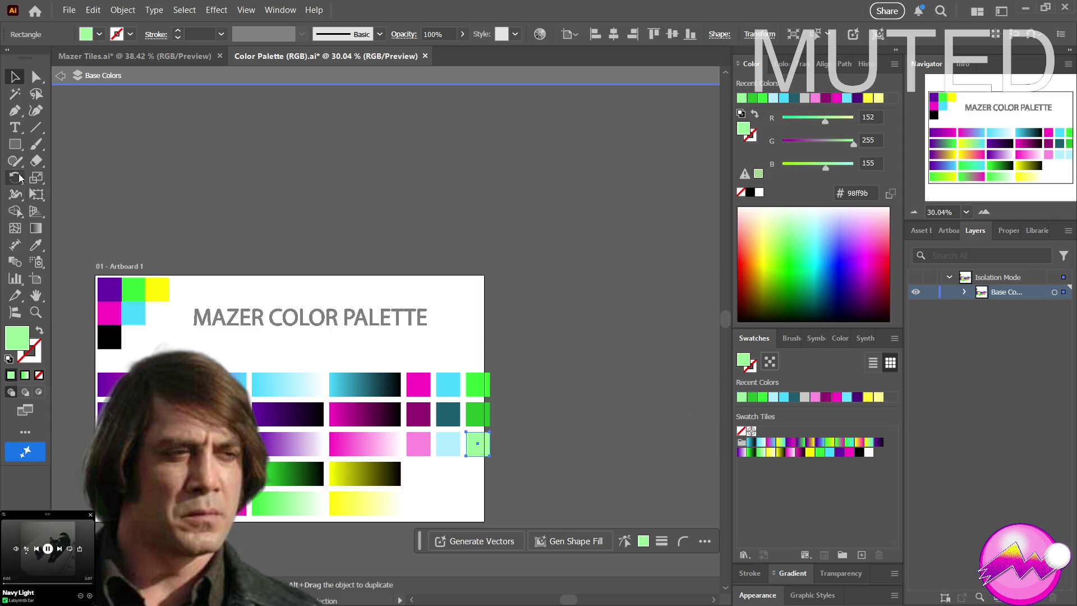
{"action": "left_click", "coordinate": [60, 76]}
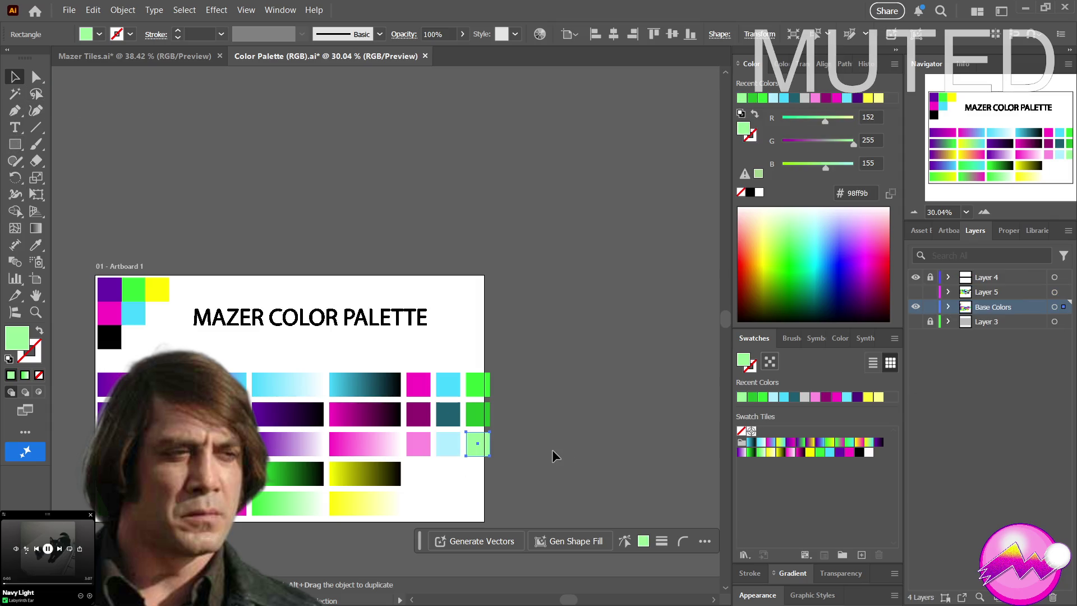
{"action": "left_click", "coordinate": [472, 468]}
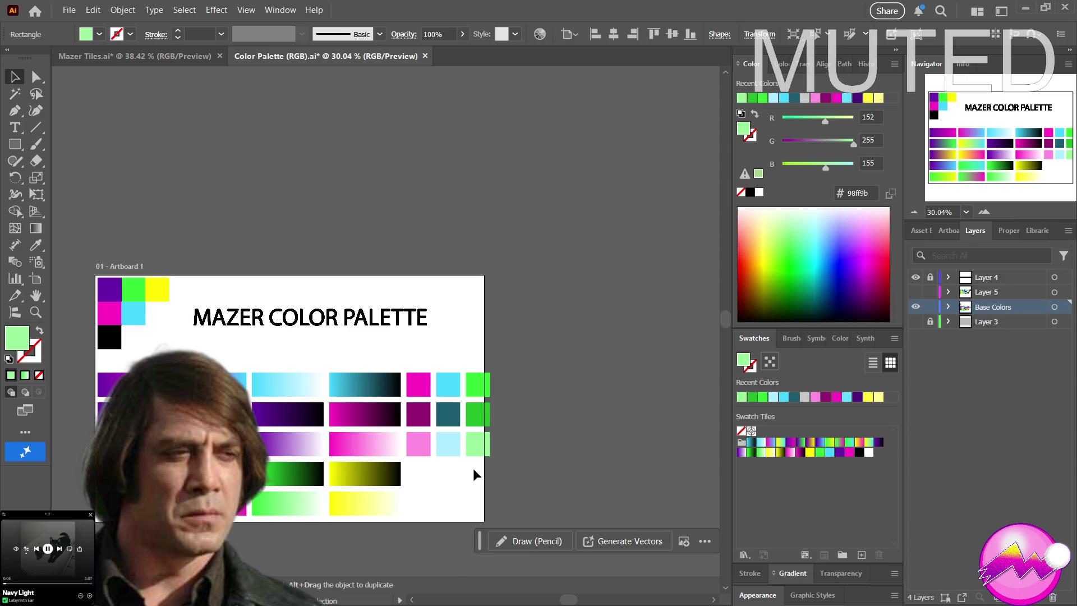
{"action": "left_click_drag", "start_coordinate": [512, 463], "coordinate": [564, 446]}
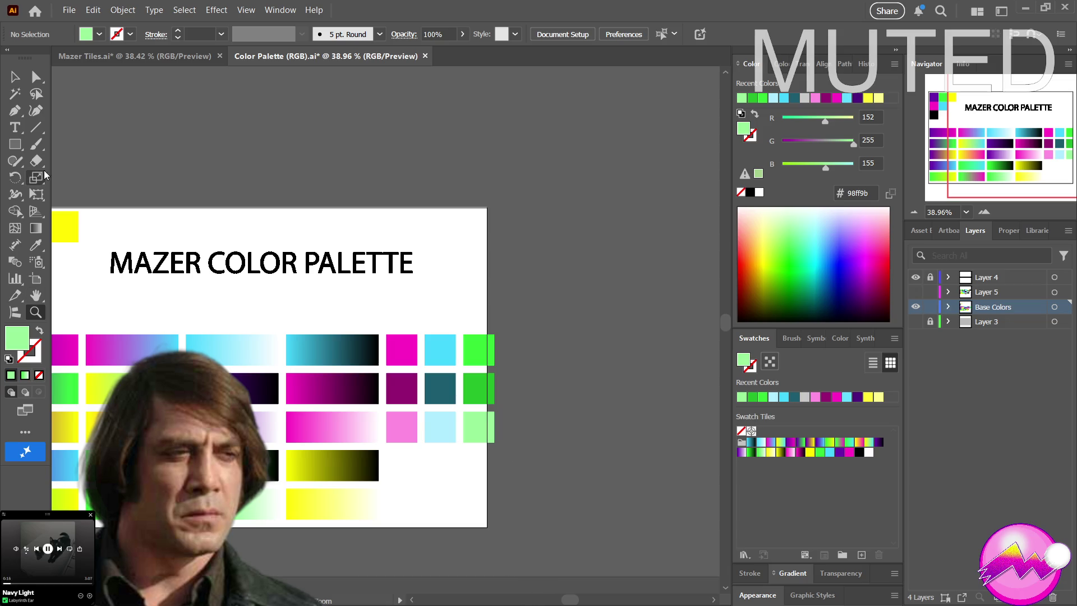
Zoom to about 39% and centre the palette artboard, ready to draw rectangles
{"action": "mouse_move", "coordinate": [194, 249]}
{"action": "left_mouse_down"}
{"action": "mouse_move", "coordinate": [264, 215]}
{"action": "mouse_move", "coordinate": [271, 227]}
{"action": "left_mouse_up"}
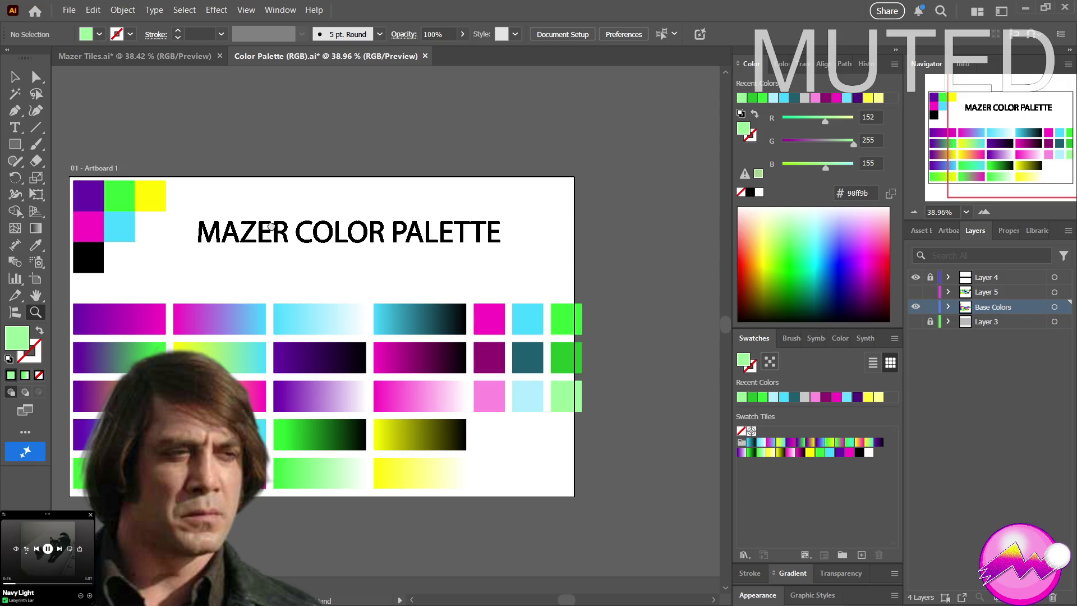
{"action": "left_click_drag", "start_coordinate": [271, 226], "coordinate": [260, 240]}
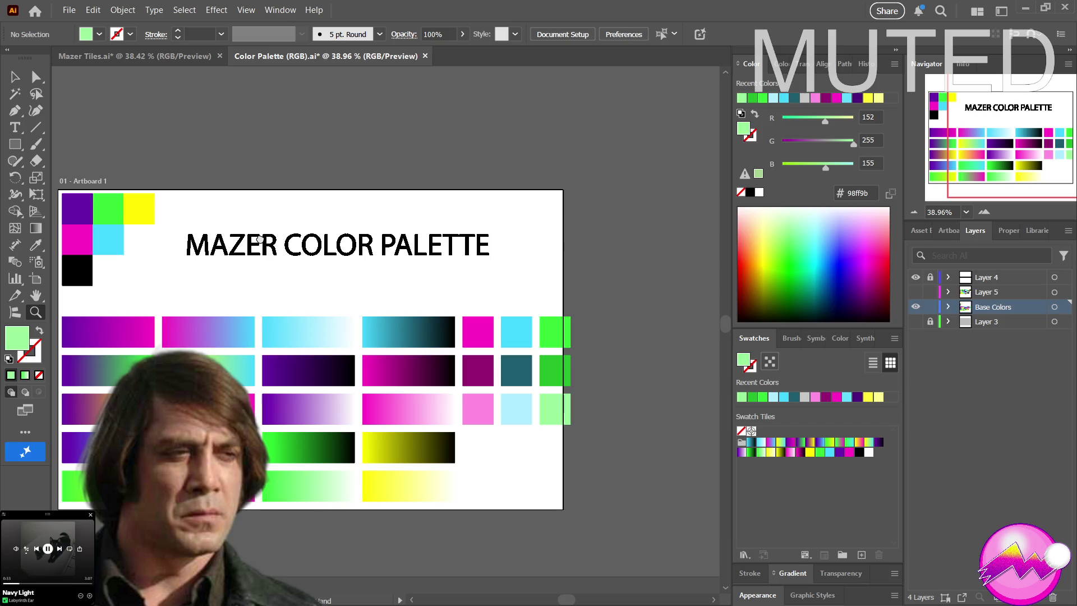
{"action": "left_click_drag", "start_coordinate": [260, 239], "coordinate": [265, 226]}
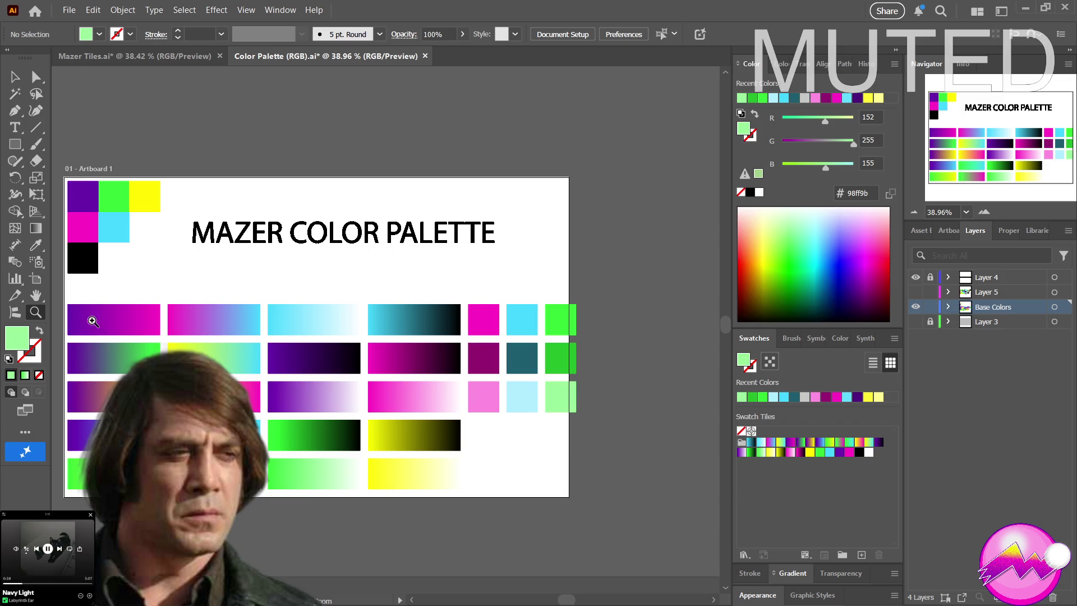
{"action": "left_click", "coordinate": [15, 145]}
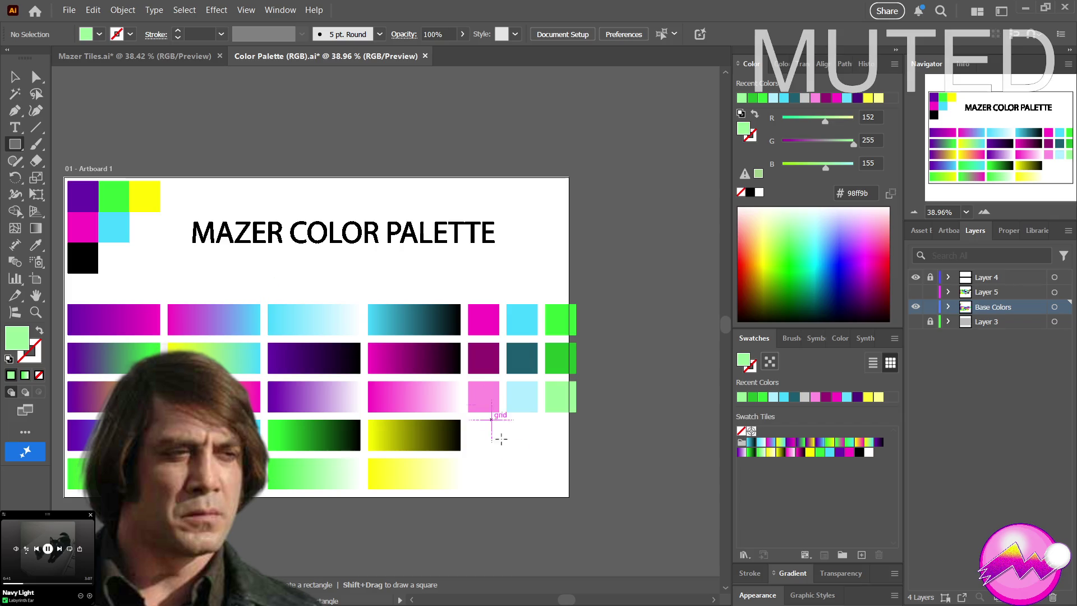
Alt-drag a copy of the three green squares into a new column and make its top square yellow
{"action": "key", "text": "v"}
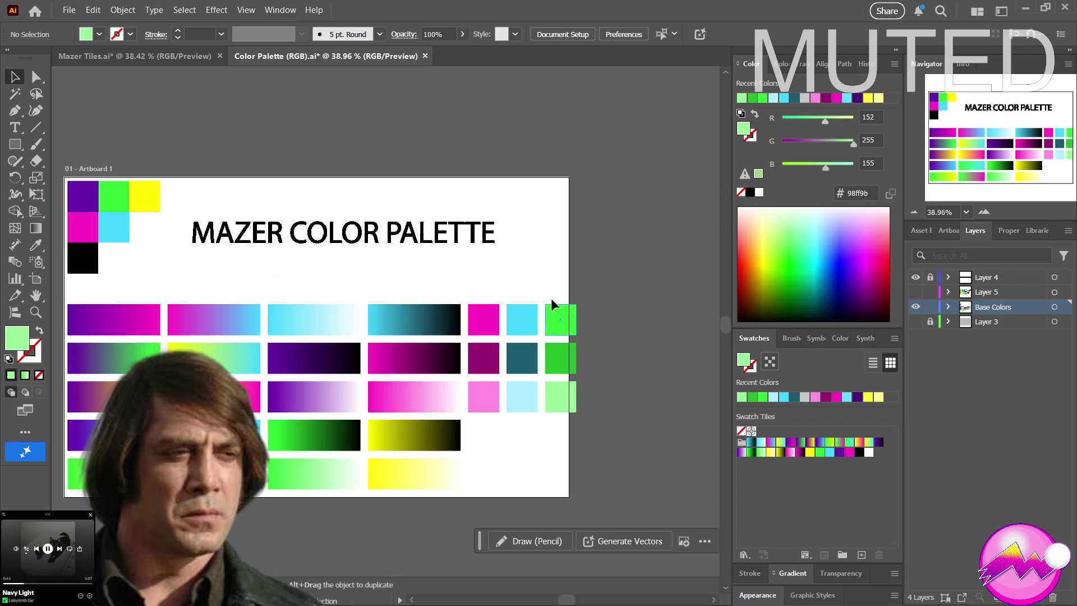
{"action": "left_click_drag", "start_coordinate": [597, 408], "coordinate": [596, 409]}
{"action": "left_click_drag", "start_coordinate": [564, 341], "coordinate": [597, 326]}
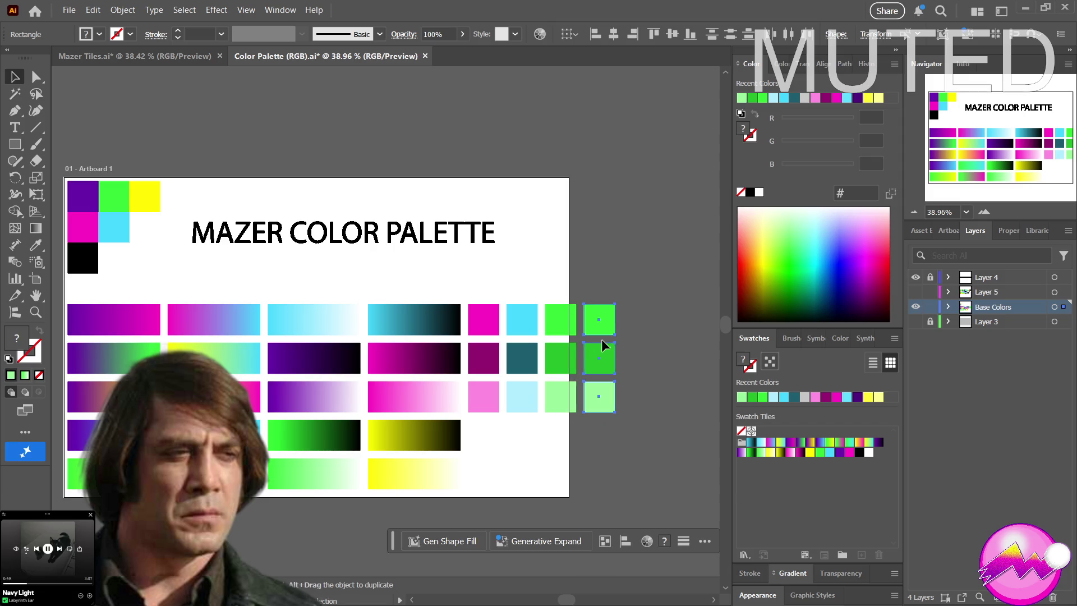
{"action": "left_click", "coordinate": [633, 313]}
{"action": "left_click", "coordinate": [611, 317]}
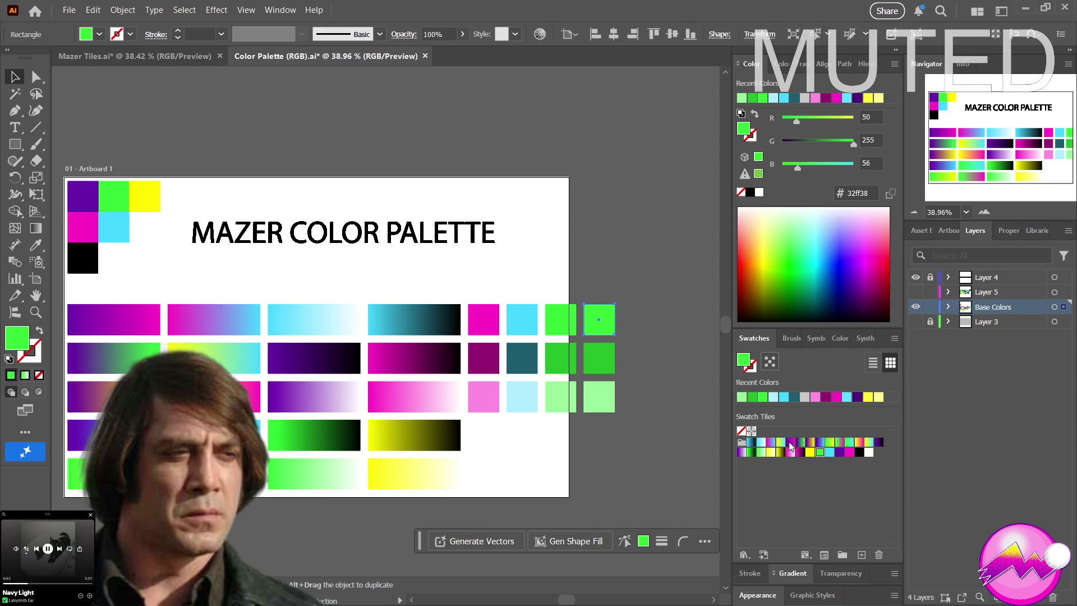
{"action": "left_click", "coordinate": [810, 452]}
Eyedropper tan bd9b73 from the yellow-to-black gradient into the middle square, then select the bottom square
{"action": "left_click", "coordinate": [598, 370]}
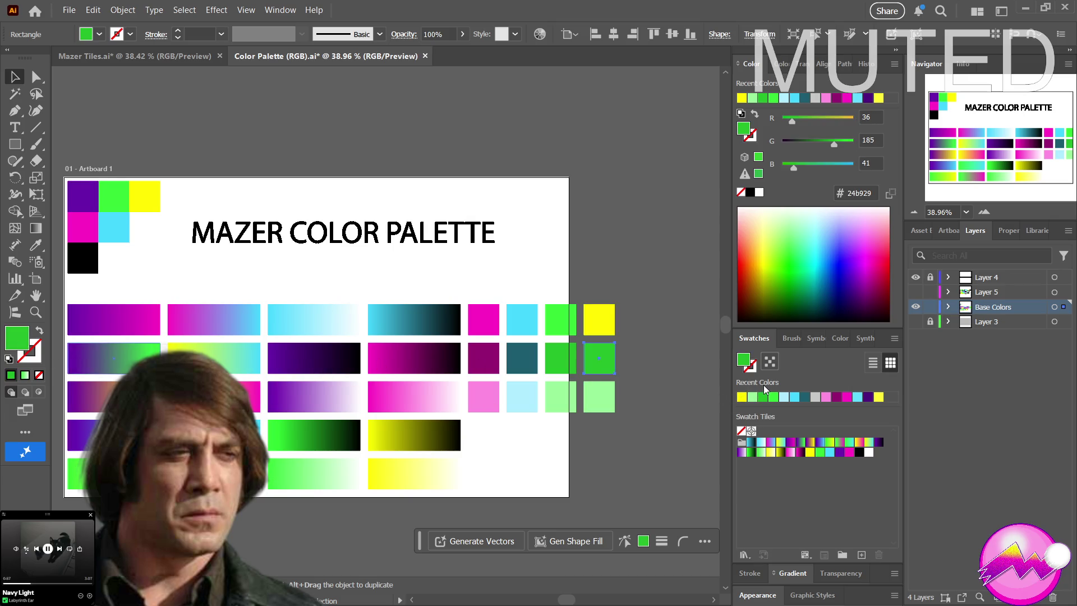
{"action": "key", "text": "i"}
{"action": "left_click", "coordinate": [441, 423]}
{"action": "left_click_drag", "start_coordinate": [441, 423], "coordinate": [403, 436]}
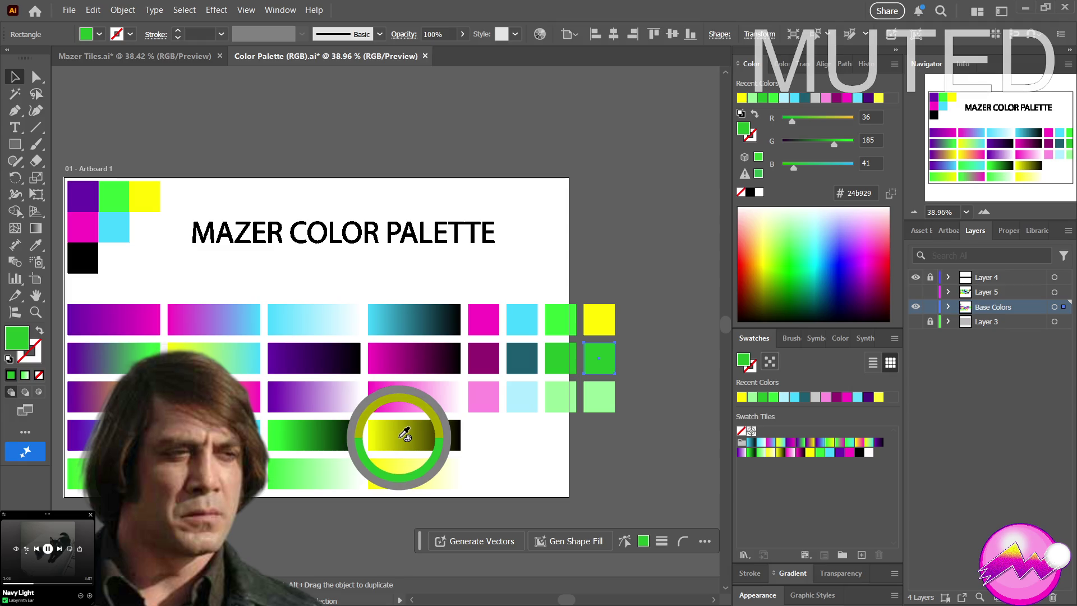
{"action": "left_click_drag", "start_coordinate": [403, 434], "coordinate": [401, 432]}
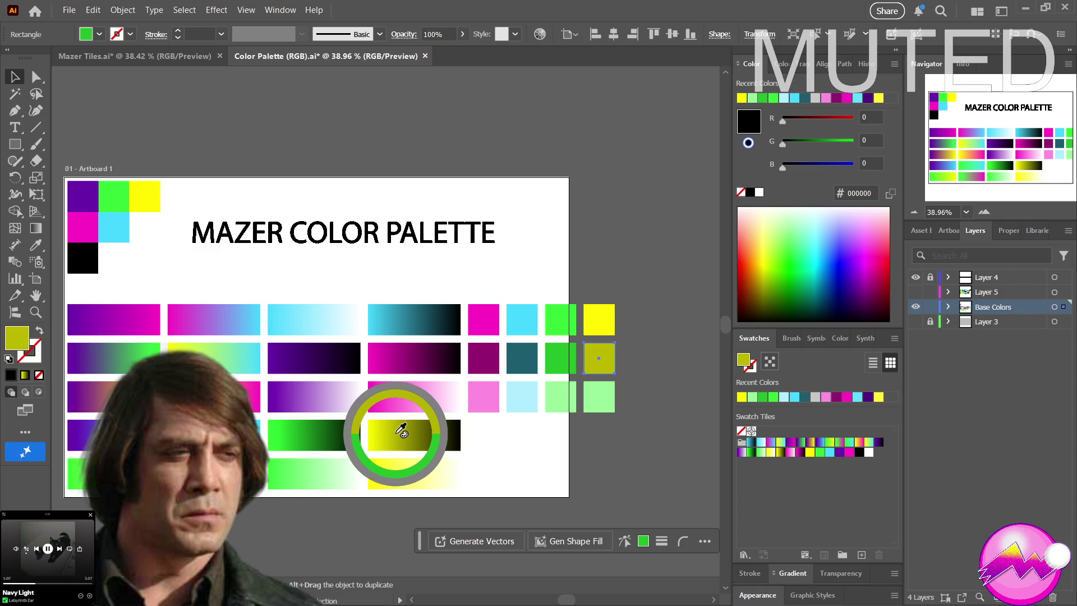
{"action": "left_click_drag", "start_coordinate": [402, 432], "coordinate": [592, 442]}
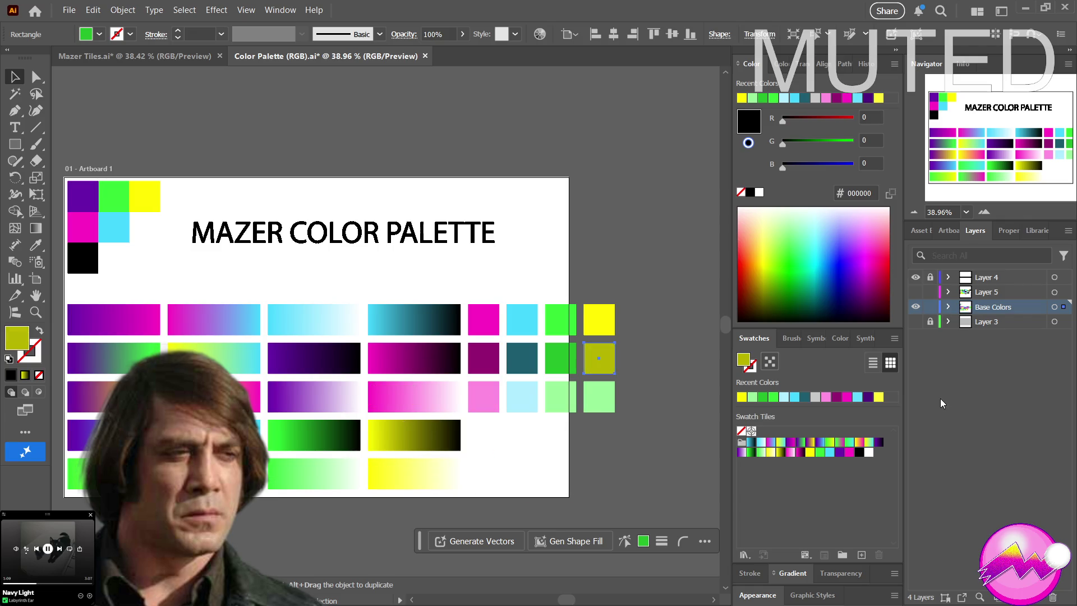
{"action": "left_click", "coordinate": [597, 404]}
{"action": "double_click", "coordinate": [598, 405]}
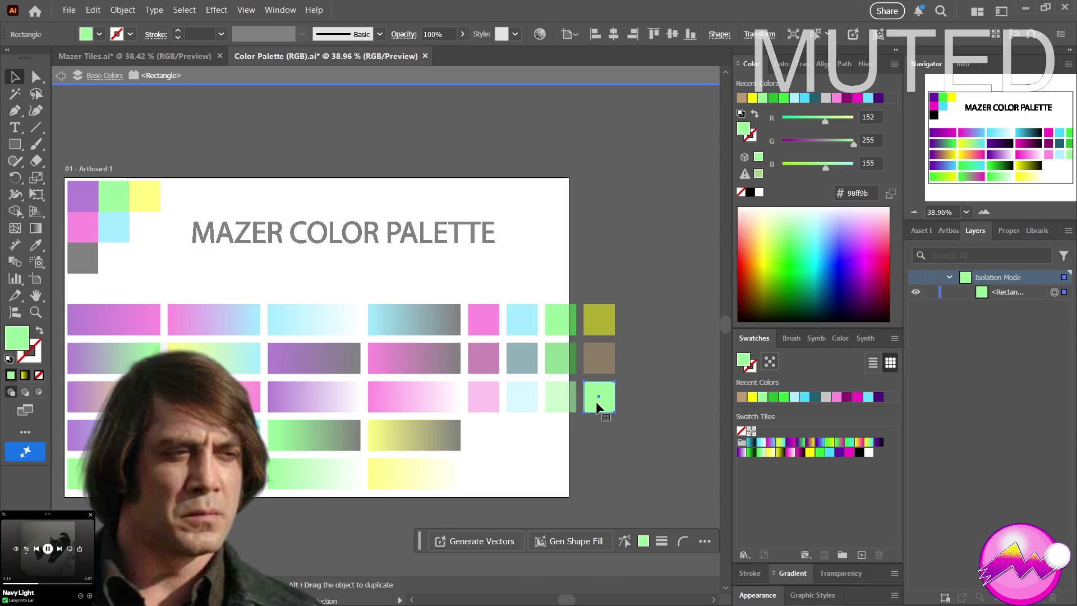